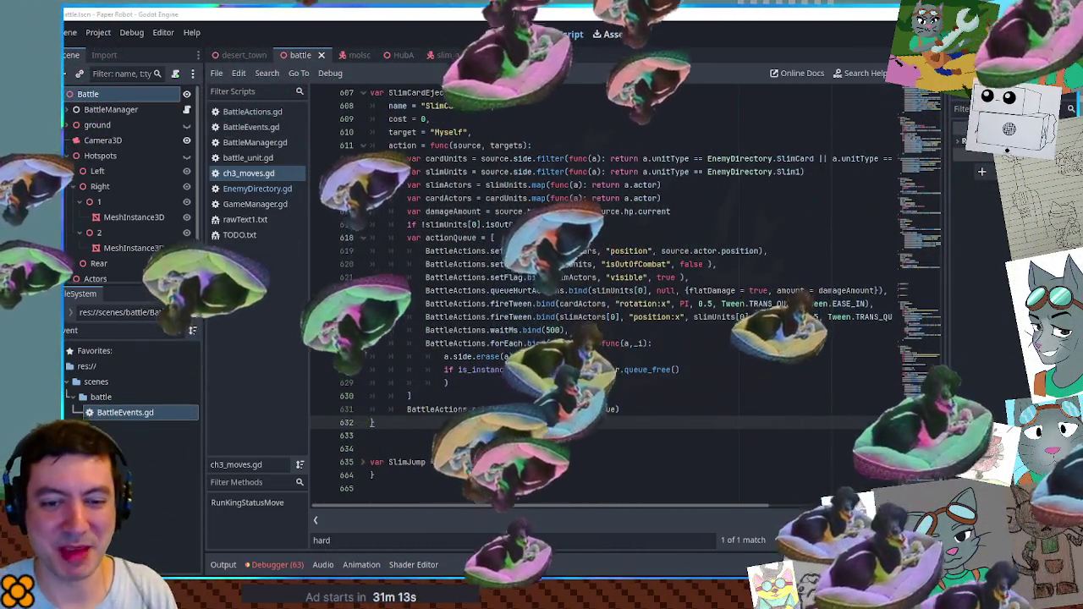
# Leave the SlimCardEject action-queue line 631 in ch3_moves.gd and switch to OBS Studio.
pyautogui.click(607, 408)
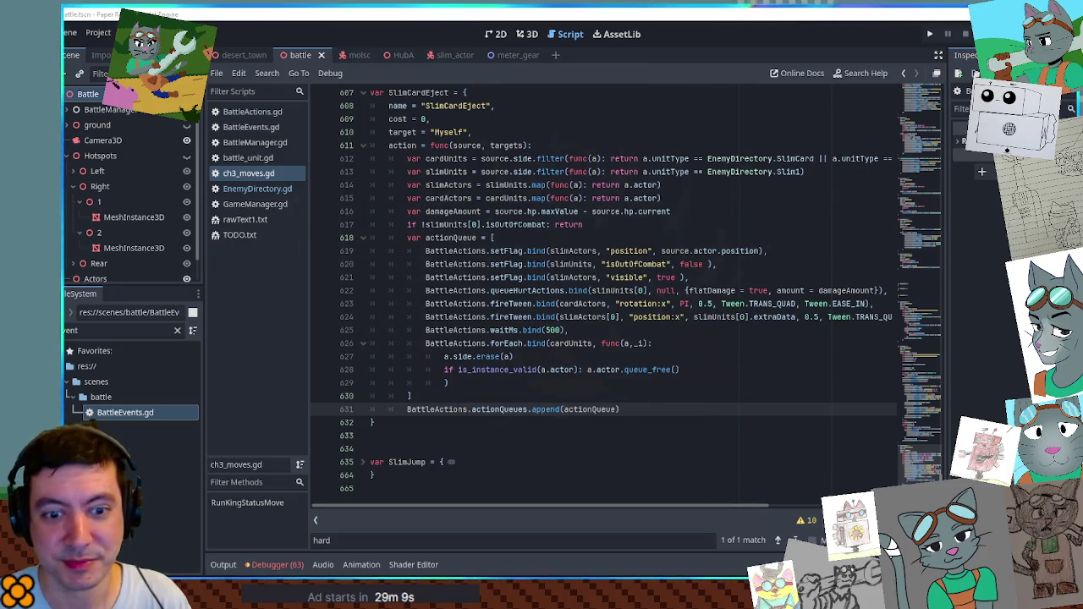
pyautogui.hotkey('alt', 'Tab')
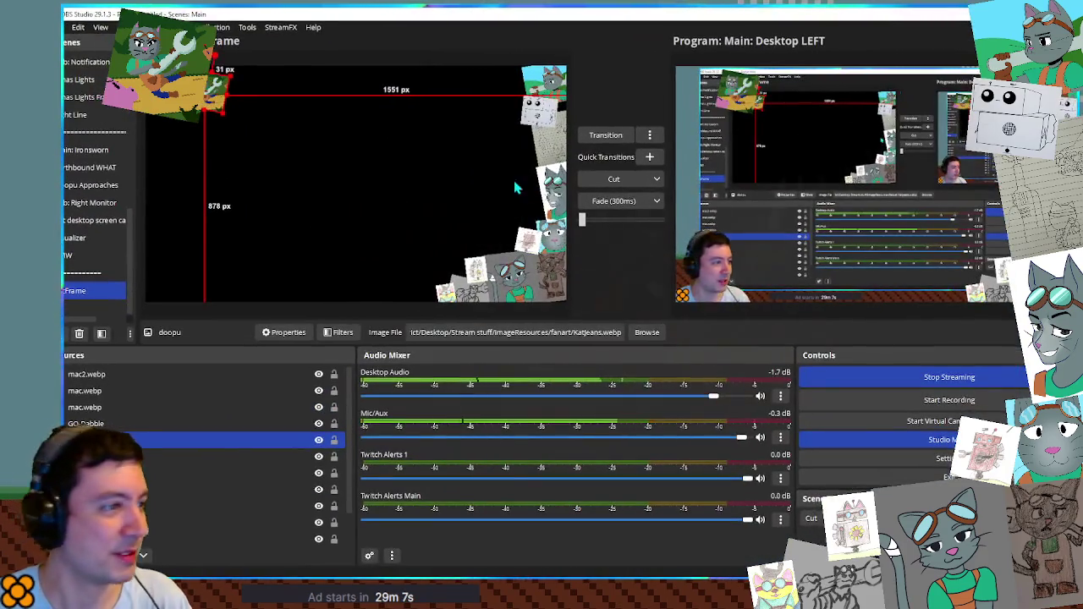
# Reposition the doopu and wrench-cat images within the ArtFrame scene.
pyautogui.moveTo(215, 63)
pyautogui.mouseDown()
pyautogui.moveTo(203, 72)
pyautogui.moveTo(210, 55)
pyautogui.moveTo(218, 92)
pyautogui.moveTo(165, 88)
pyautogui.moveTo(176, 59)
pyautogui.moveTo(512, 91)
pyautogui.mouseUp()
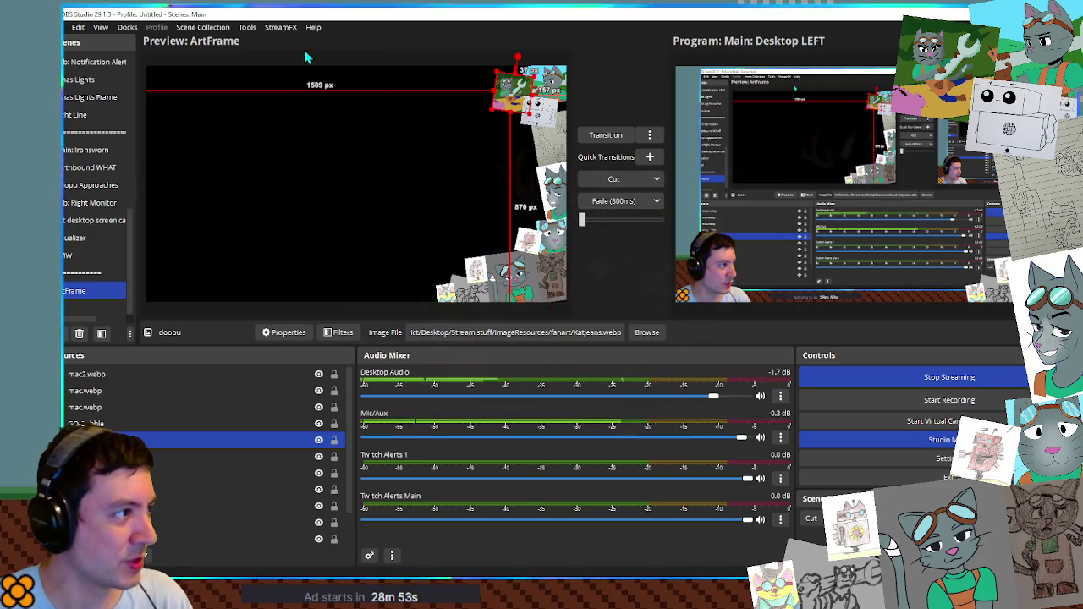
pyautogui.moveTo(511, 92)
pyautogui.mouseDown()
pyautogui.moveTo(254, 139)
pyautogui.moveTo(228, 127)
pyautogui.mouseUp()
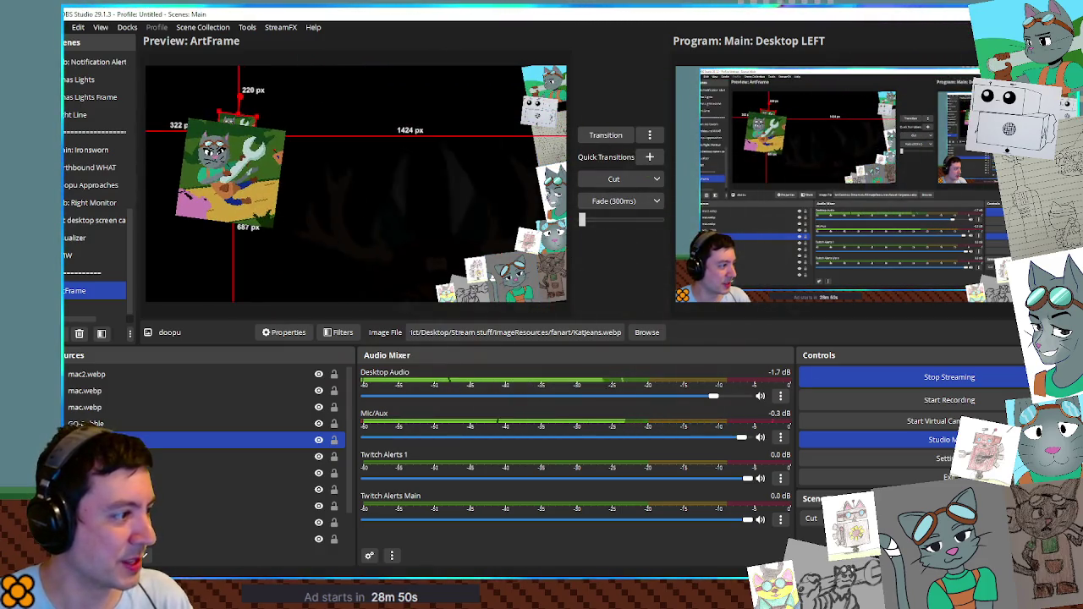
pyautogui.rightClick(78, 296)
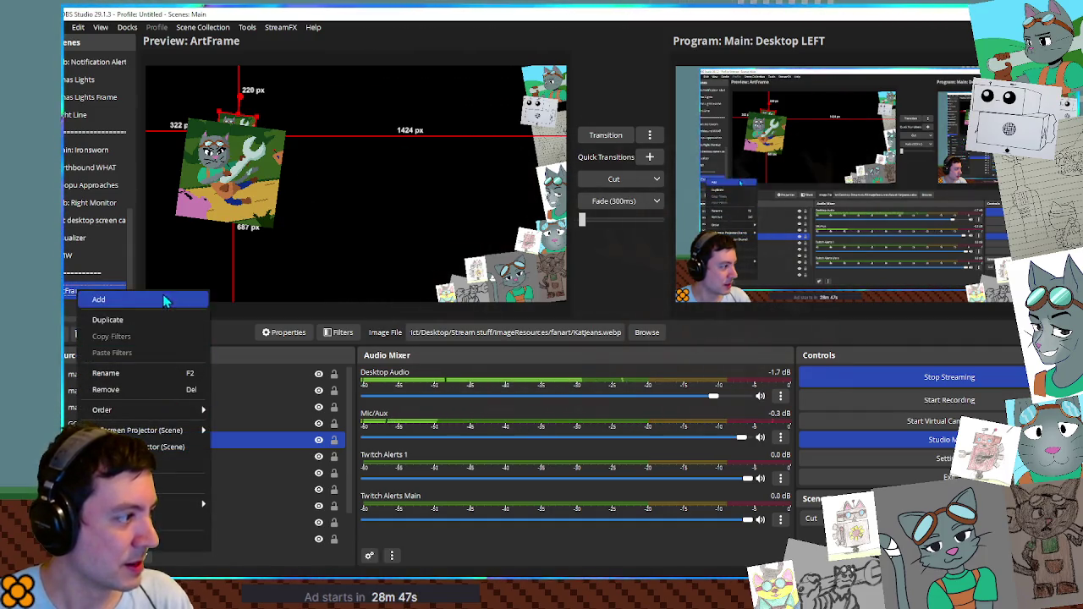
pyautogui.click(384, 175)
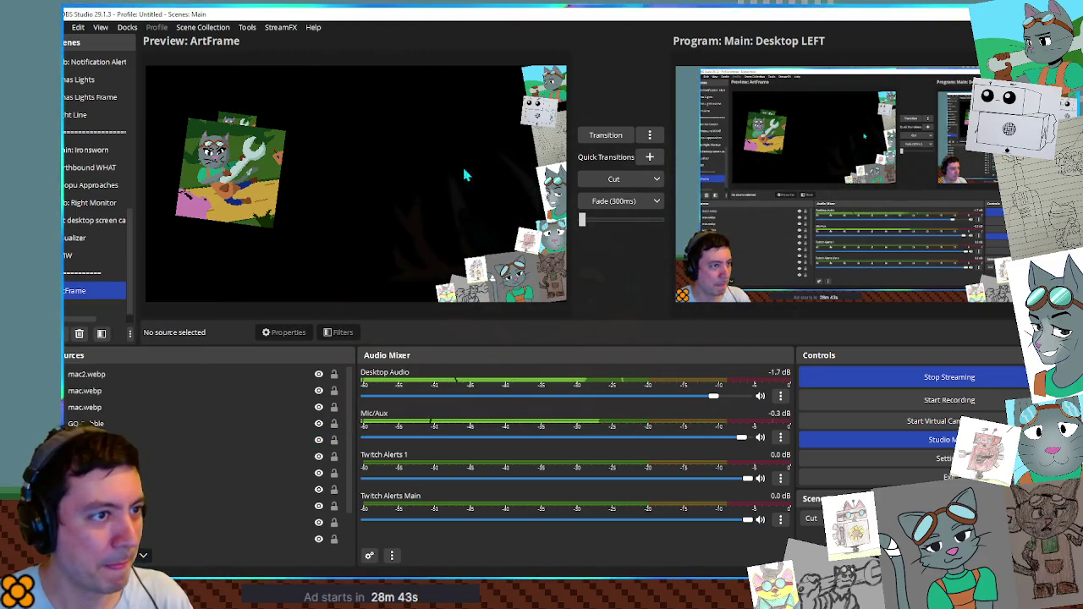
# Push the doopu image into ArtFrame's top-left corner and bring up Main: Desktop LEFT.
pyautogui.click(182, 94)
pyautogui.moveTo(182, 93)
pyautogui.mouseDown()
pyautogui.moveTo(173, 49)
pyautogui.moveTo(193, 88)
pyautogui.moveTo(182, 100)
pyautogui.mouseUp()
pyautogui.scroll(5, 109, 218)
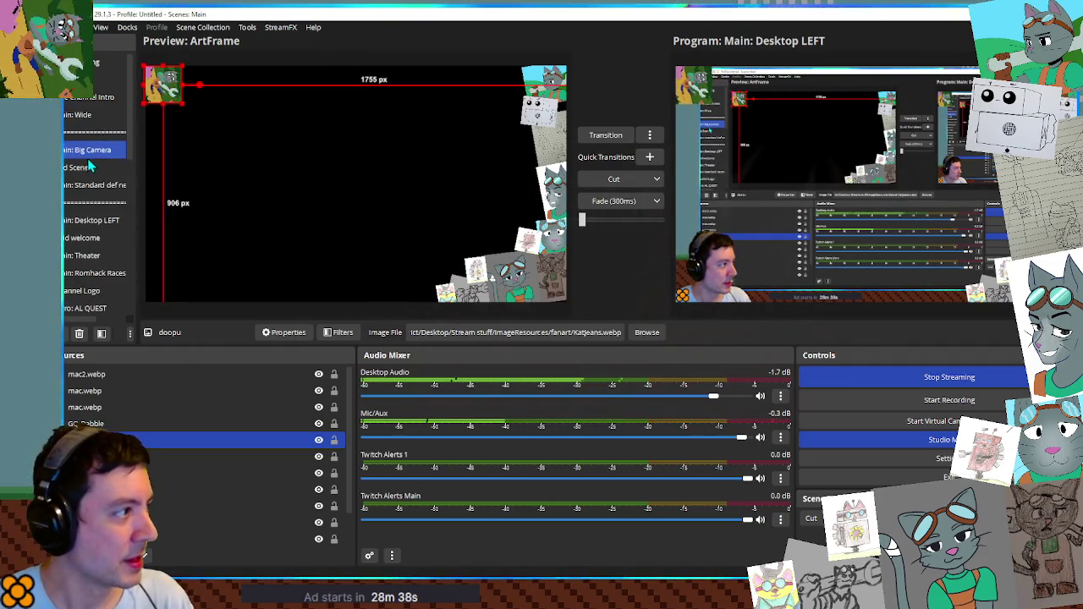
pyautogui.click(102, 222)
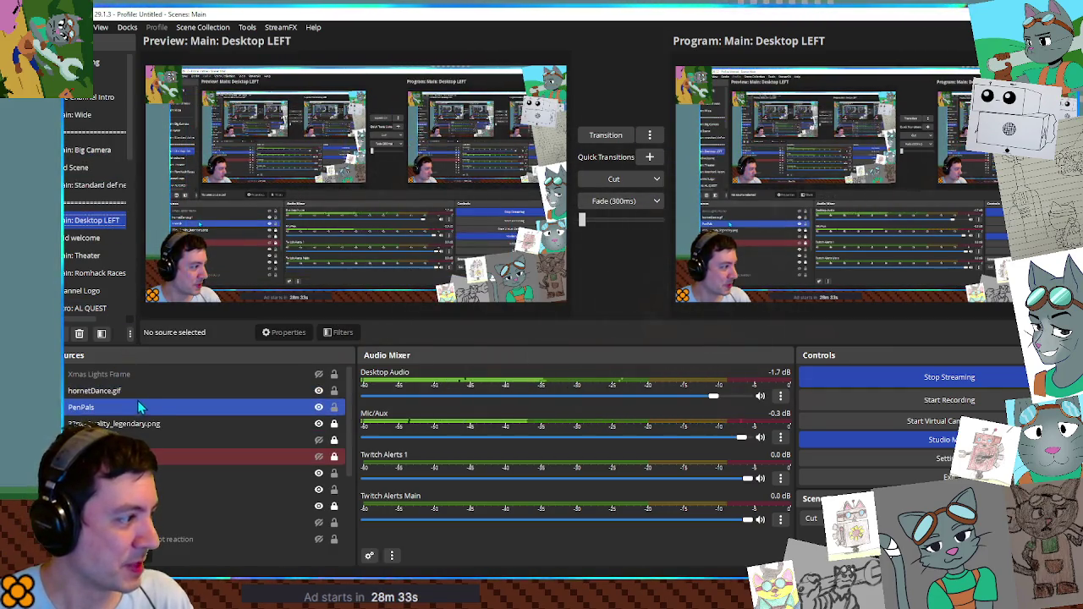
# Slide the ArtFrame overlay in Main: Desktop LEFT against the right edge, 840 px from left.
pyautogui.scroll(-2, 157, 474)
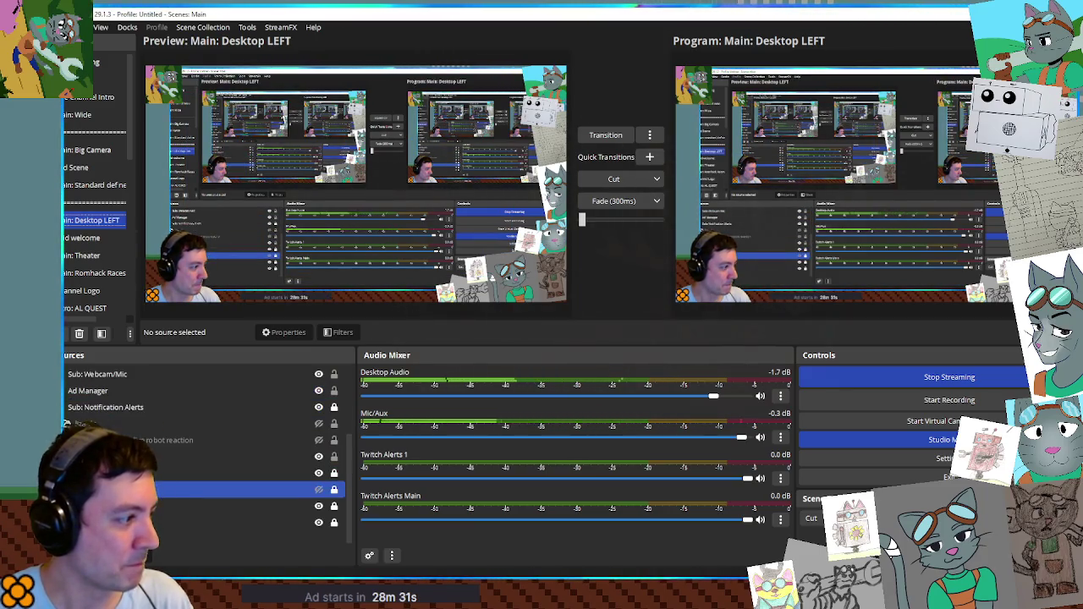
pyautogui.click(237, 457)
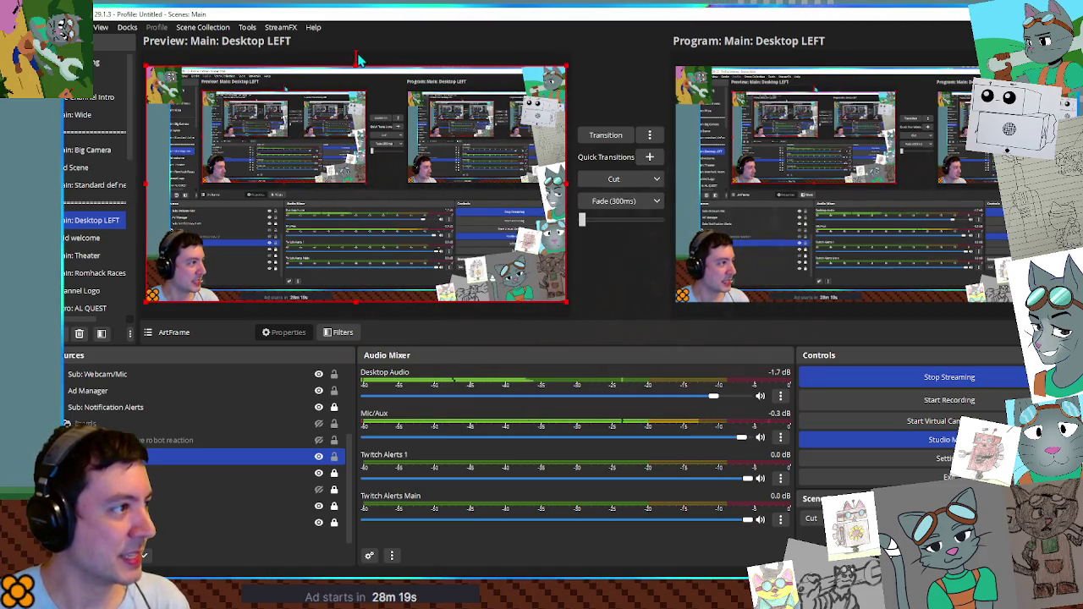
pyautogui.moveTo(355, 51)
pyautogui.mouseDown()
pyautogui.moveTo(310, 61)
pyautogui.moveTo(263, 91)
pyautogui.moveTo(232, 144)
pyautogui.moveTo(241, 173)
pyautogui.mouseUp()
pyautogui.moveTo(423, 197)
pyautogui.mouseDown()
pyautogui.moveTo(541, 127)
pyautogui.moveTo(516, 121)
pyautogui.moveTo(506, 137)
pyautogui.mouseUp()
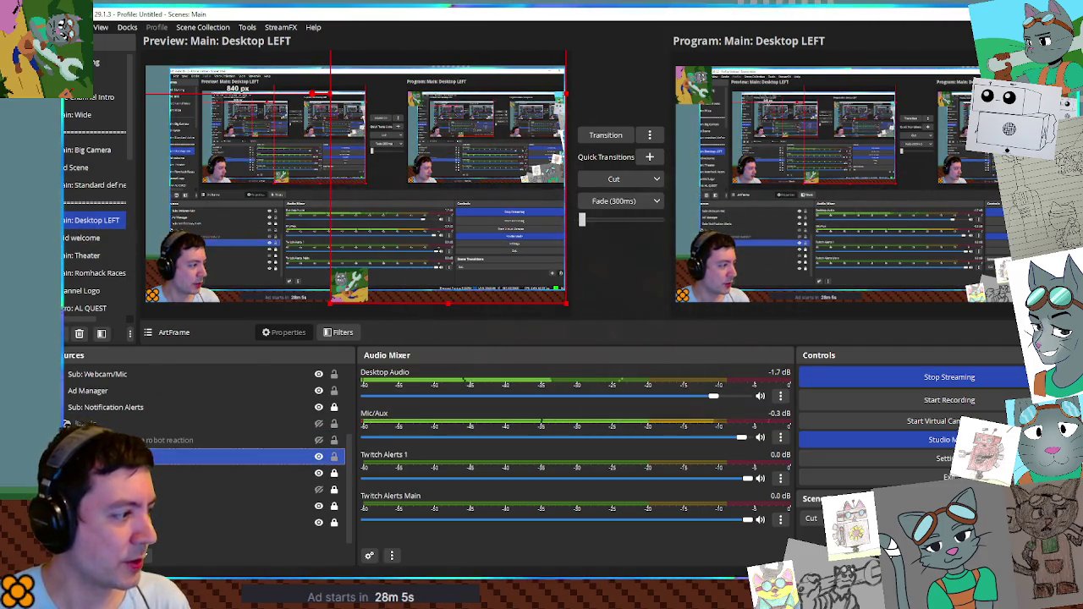
pyautogui.rightClick(126, 452)
pyautogui.click(169, 428)
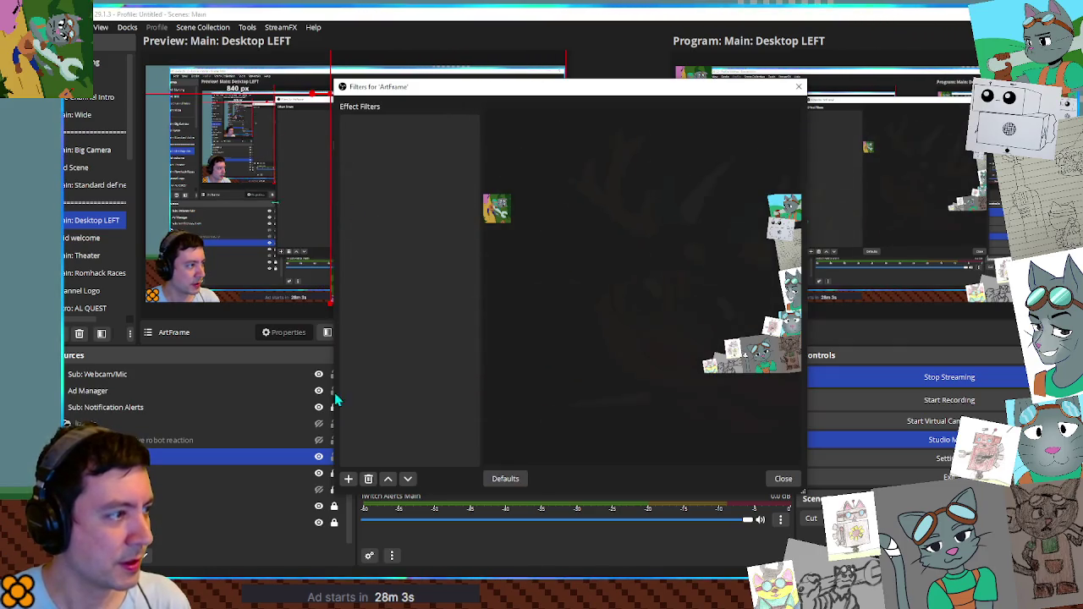
# Add a Scroll filter to the ArtFrame source, then return to the ArtFrame scene.
pyautogui.click(348, 480)
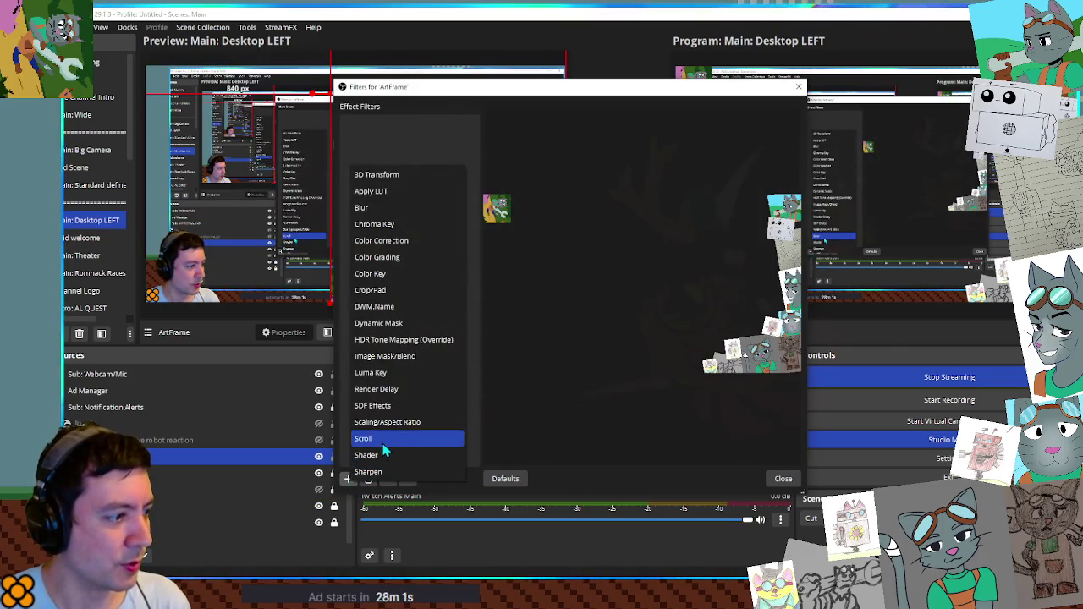
pyautogui.click(376, 439)
pyautogui.click(543, 308)
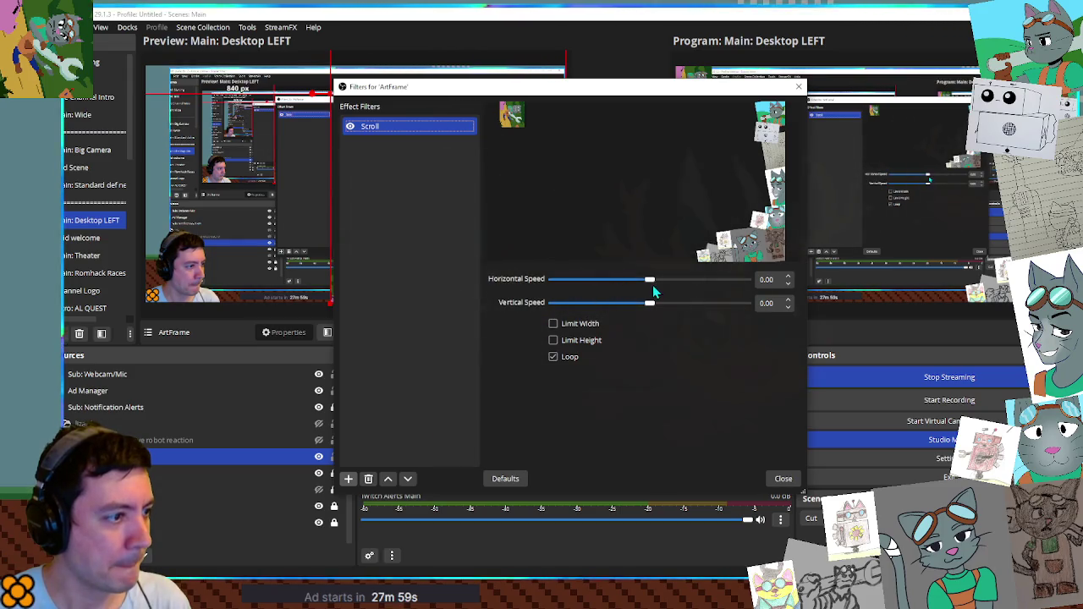
pyautogui.moveTo(641, 89)
pyautogui.mouseDown()
pyautogui.moveTo(929, 111)
pyautogui.moveTo(708, 114)
pyautogui.moveTo(787, 116)
pyautogui.mouseUp()
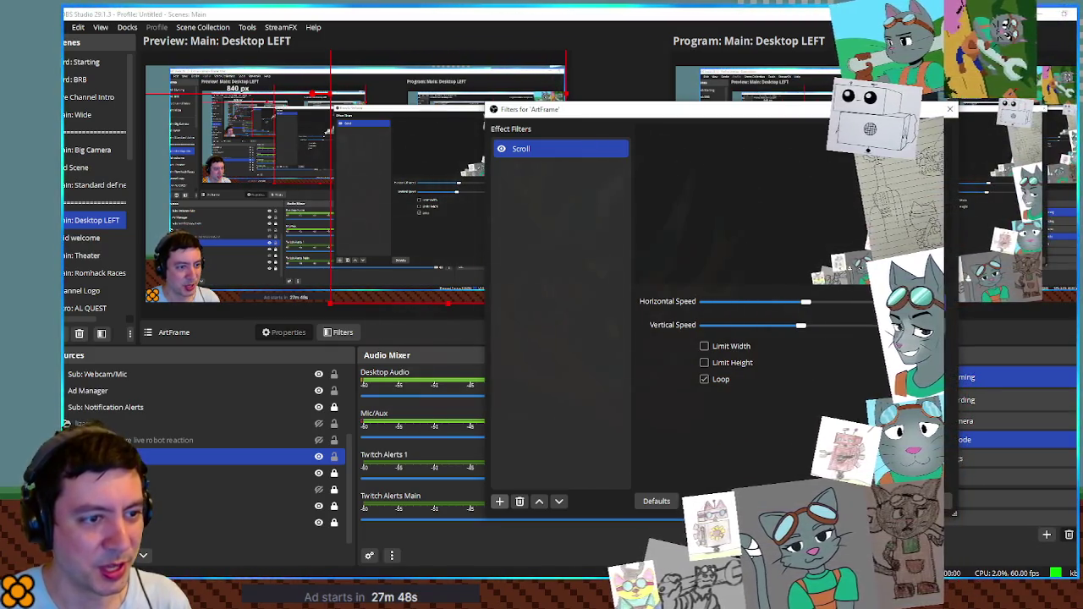
pyautogui.press('Escape')
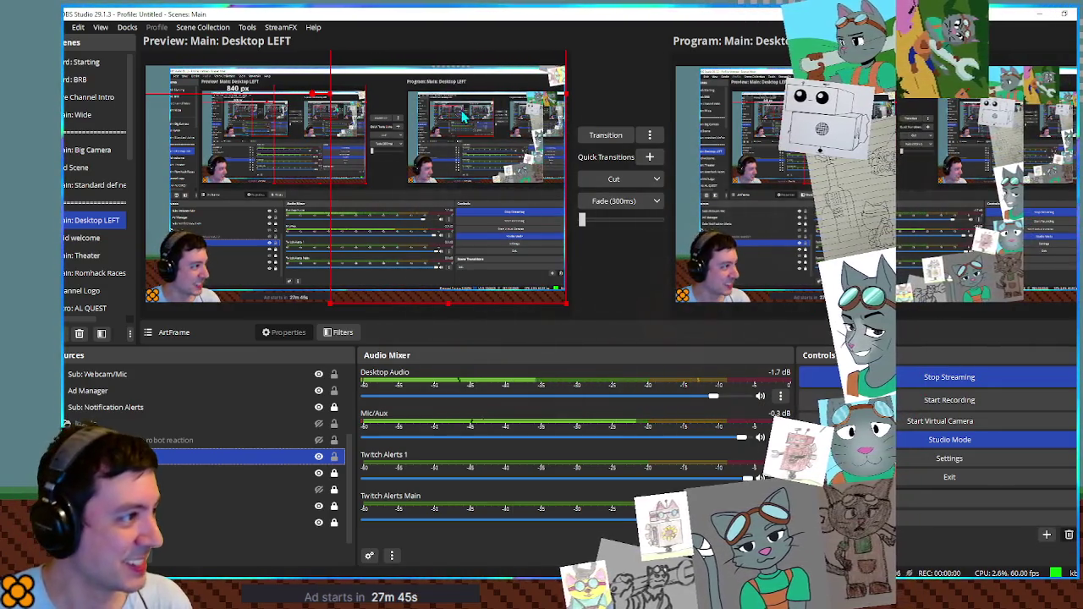
pyautogui.scroll(-10, 93, 220)
pyautogui.click(93, 290)
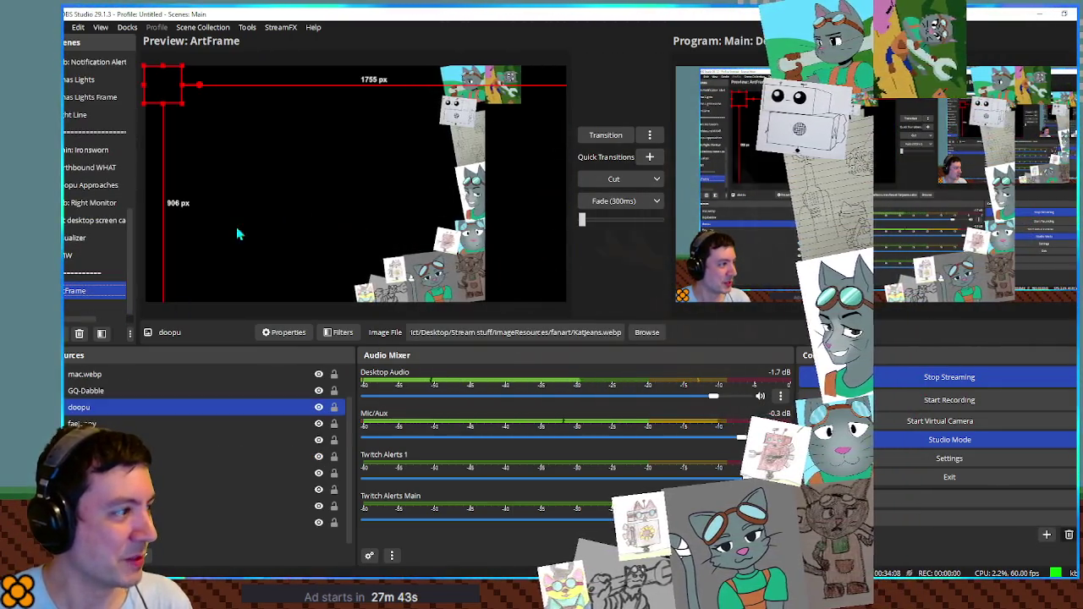
pyautogui.click(415, 134)
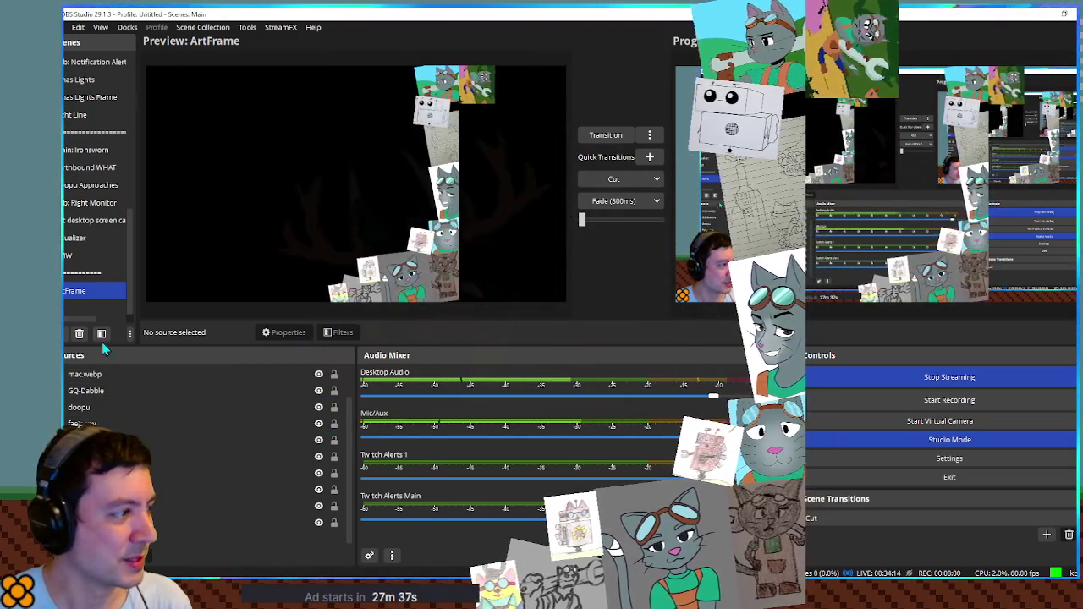
pyautogui.click(84, 273)
pyautogui.click(86, 293)
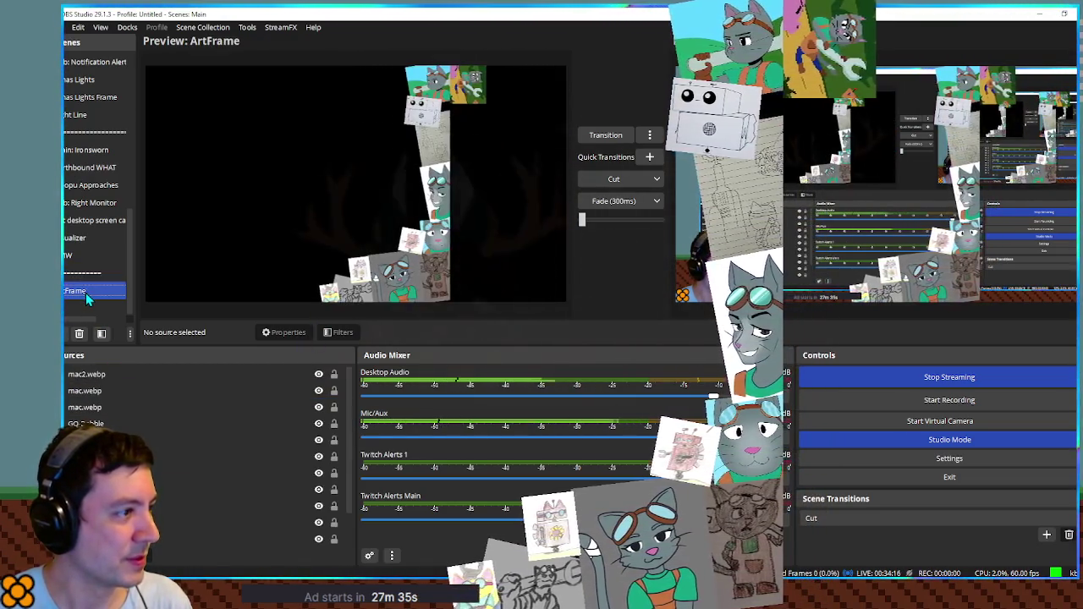
pyautogui.scroll(7, 102, 220)
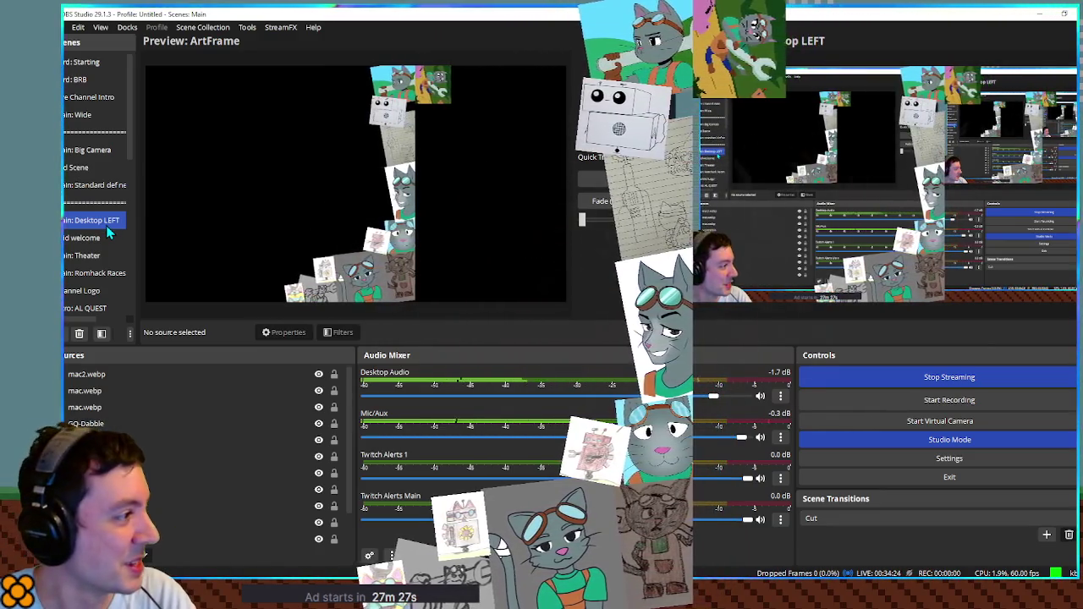
pyautogui.click(105, 225)
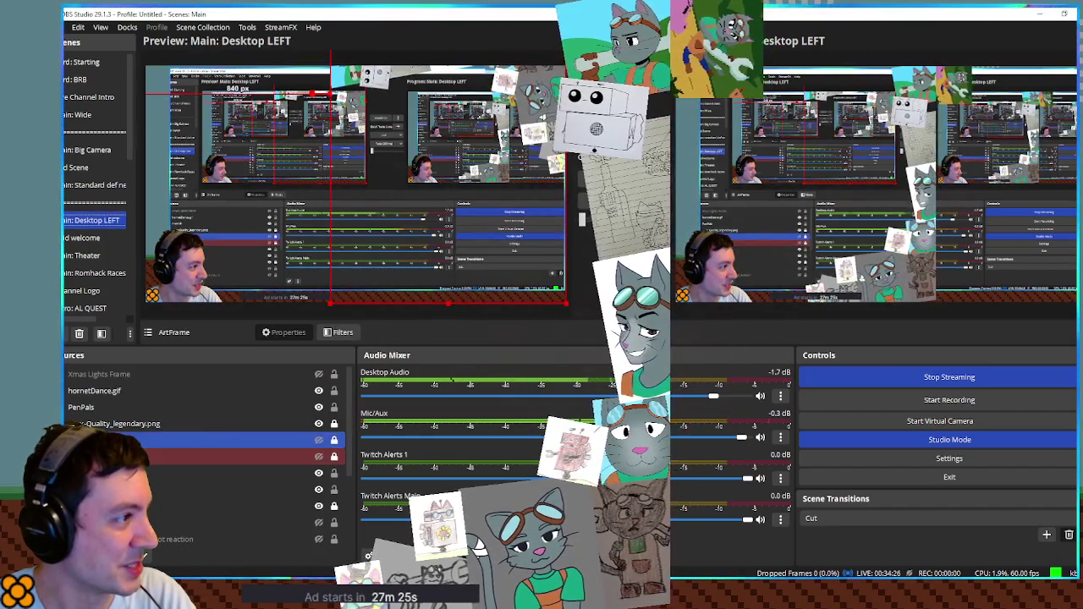
pyautogui.rightClick(144, 456)
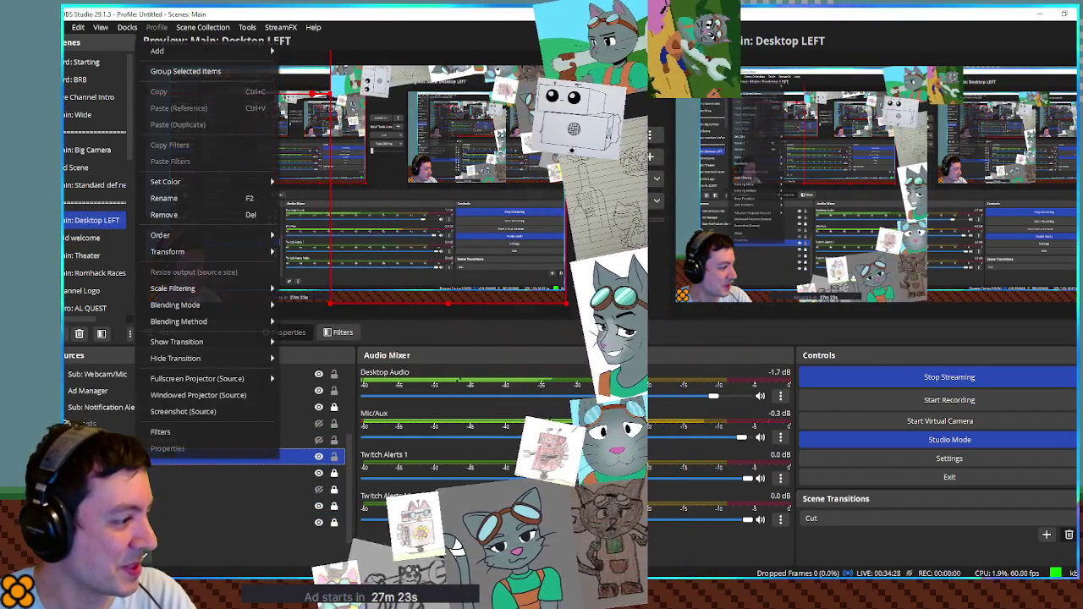
pyautogui.click(195, 432)
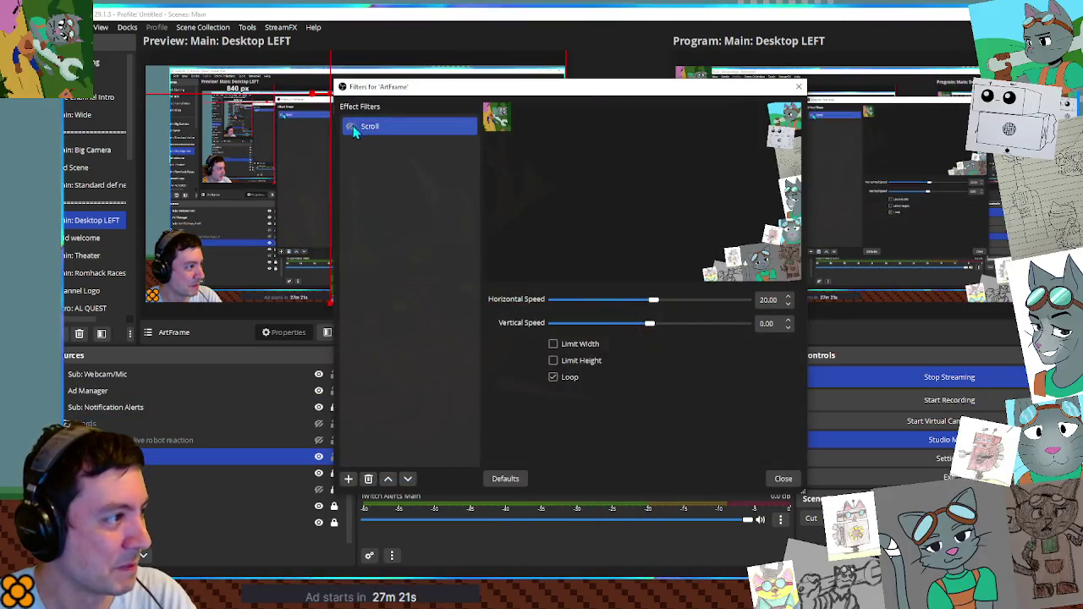
pyautogui.click(783, 478)
pyautogui.scroll(-5, 99, 254)
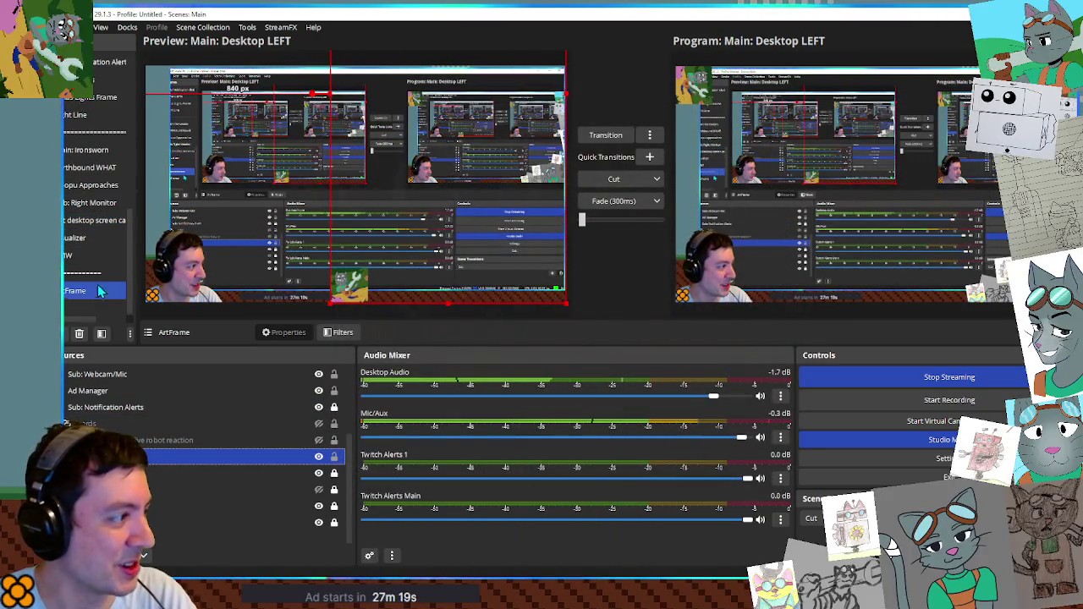
pyautogui.click(99, 289)
pyautogui.click(211, 456)
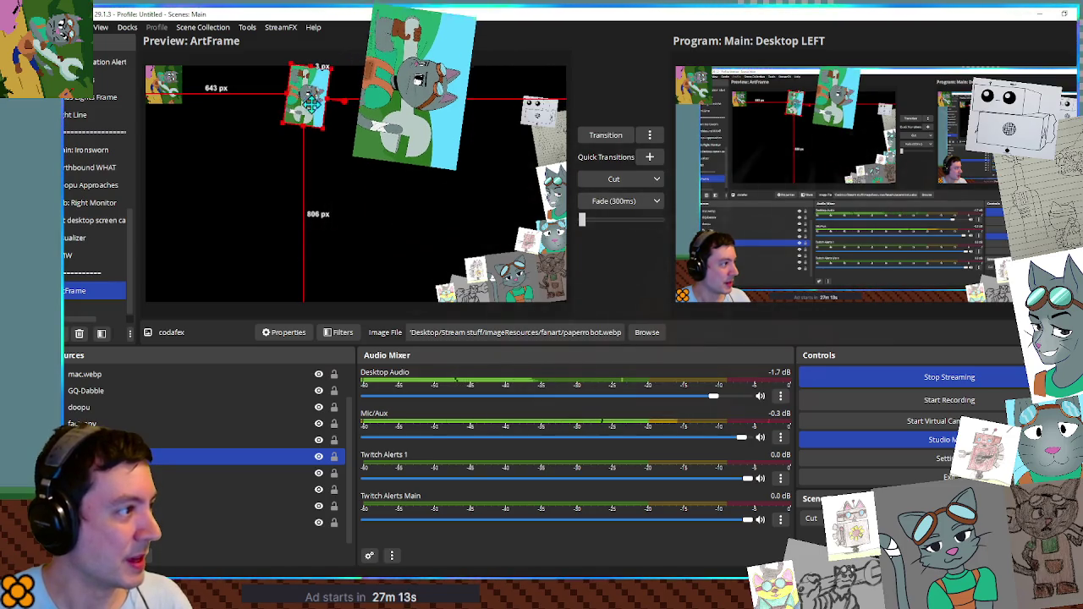
pyautogui.click(171, 279)
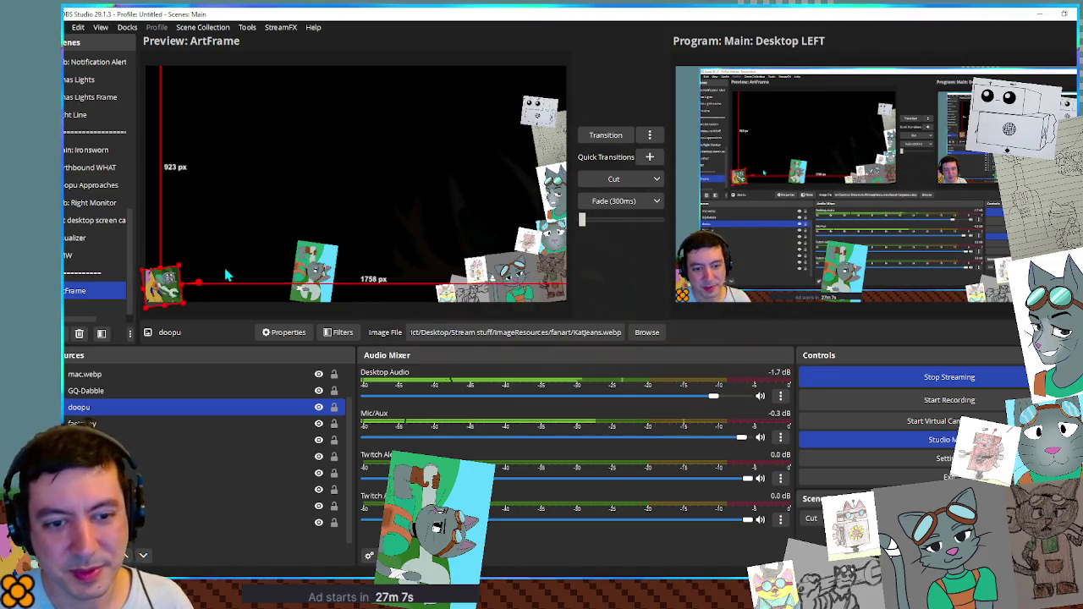
pyautogui.moveTo(512, 290); pyautogui.dragTo(383, 131)
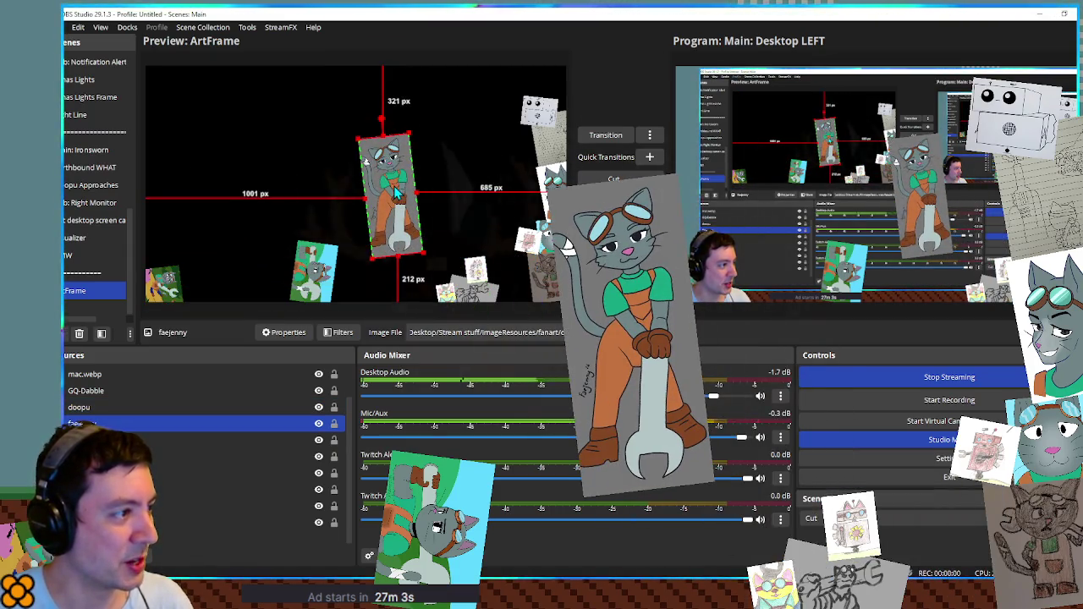
pyautogui.click(450, 152)
pyautogui.moveTo(449, 152)
pyautogui.mouseDown()
pyautogui.moveTo(355, 197)
pyautogui.moveTo(360, 180)
pyautogui.moveTo(280, 247)
pyautogui.mouseUp()
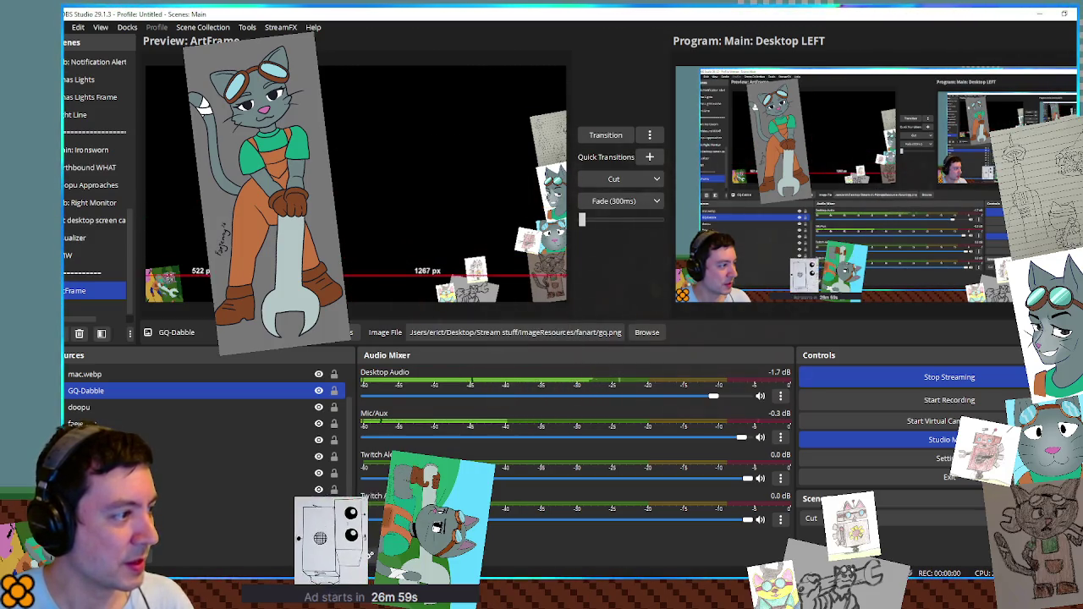
pyautogui.click(373, 156)
pyautogui.moveTo(337, 164); pyautogui.dragTo(332, 165)
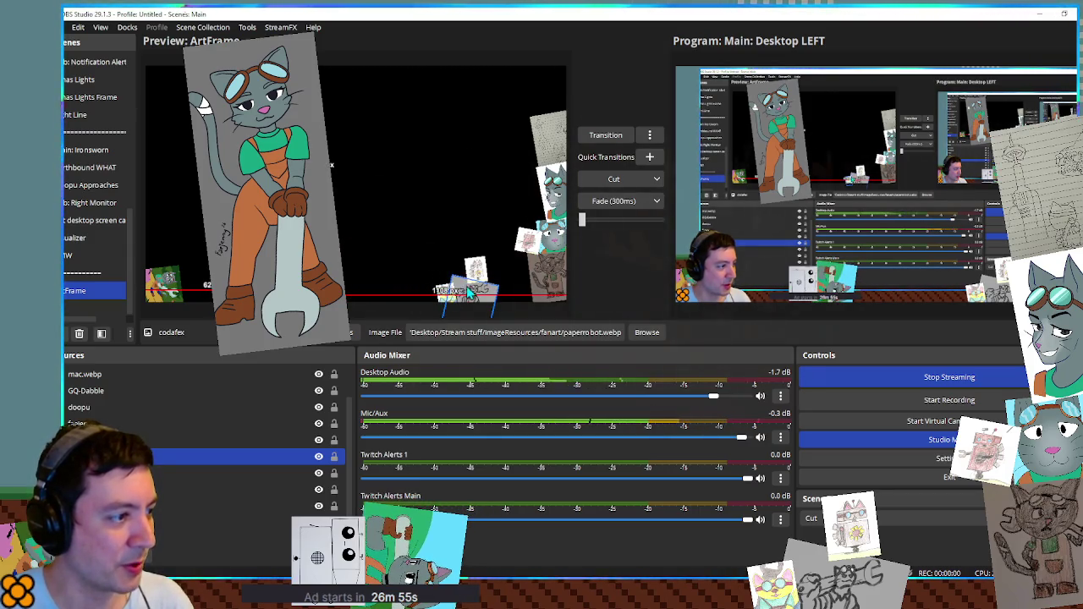
pyautogui.moveTo(474, 292)
pyautogui.mouseDown()
pyautogui.moveTo(432, 174)
pyautogui.moveTo(404, 222)
pyautogui.moveTo(415, 230)
pyautogui.moveTo(391, 219)
pyautogui.moveTo(371, 279)
pyautogui.moveTo(351, 294)
pyautogui.moveTo(378, 296)
pyautogui.moveTo(347, 289)
pyautogui.mouseUp()
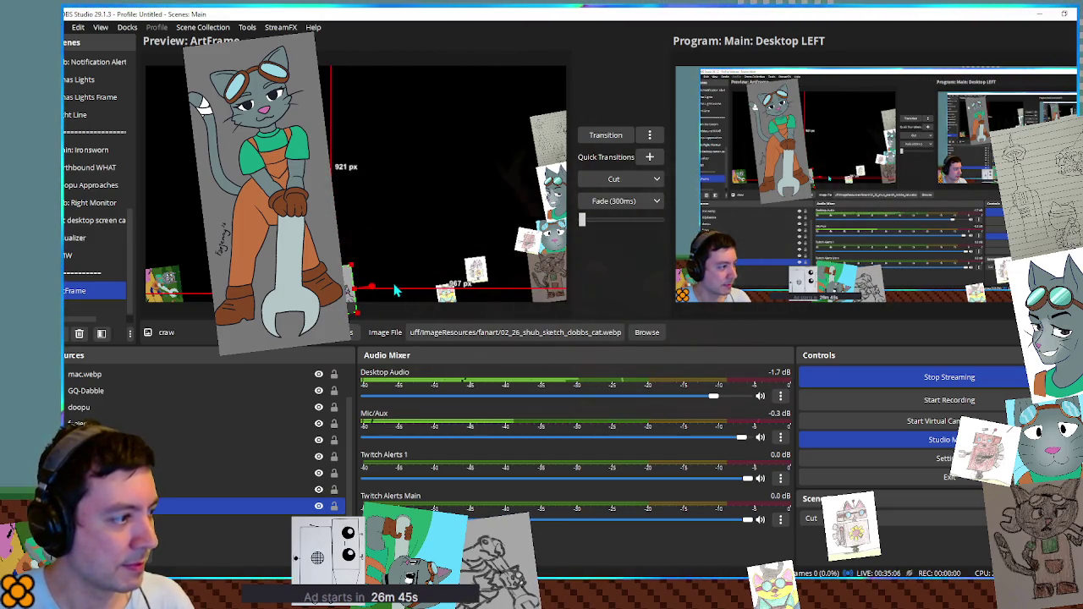
pyautogui.moveTo(449, 297)
pyautogui.mouseDown()
pyautogui.moveTo(397, 279)
pyautogui.moveTo(409, 270)
pyautogui.moveTo(426, 287)
pyautogui.moveTo(333, 276)
pyautogui.mouseUp()
pyautogui.moveTo(556, 289); pyautogui.dragTo(375, 288)
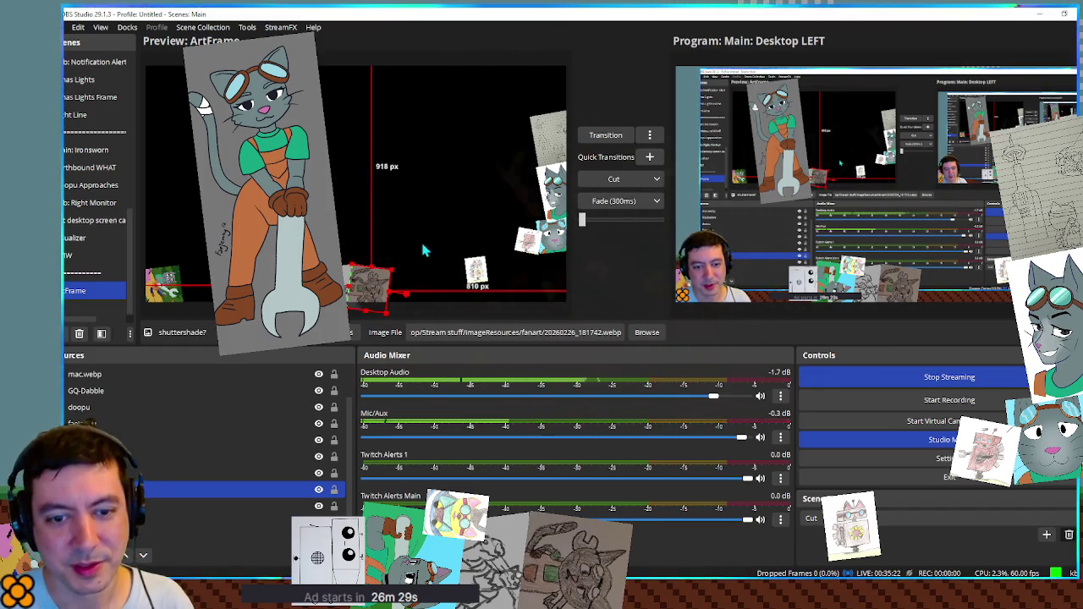
# Nudge the small mac.webp and Paper_Robot_Cat images into place.
pyautogui.click(476, 271)
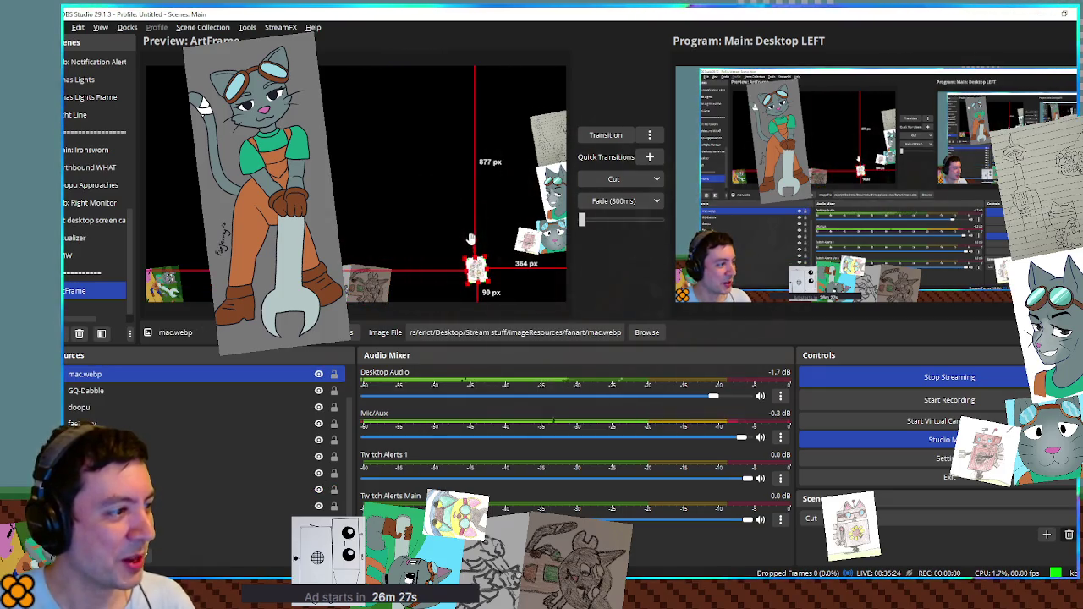
pyautogui.moveTo(476, 269); pyautogui.dragTo(505, 270)
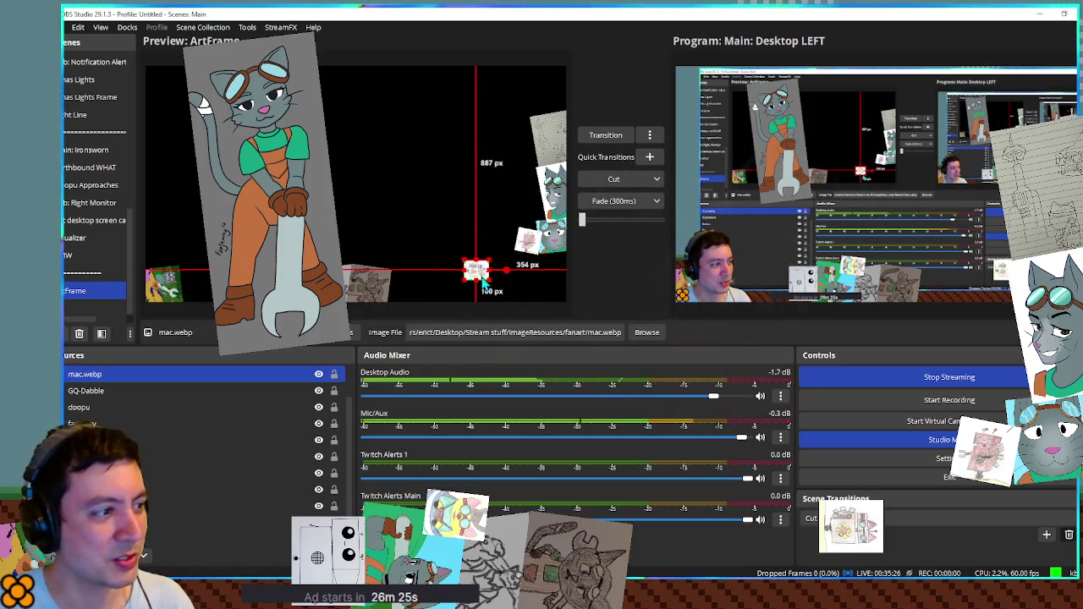
pyautogui.click(566, 247)
pyautogui.moveTo(532, 221)
pyautogui.mouseDown()
pyautogui.moveTo(565, 249)
pyautogui.moveTo(434, 298)
pyautogui.mouseUp()
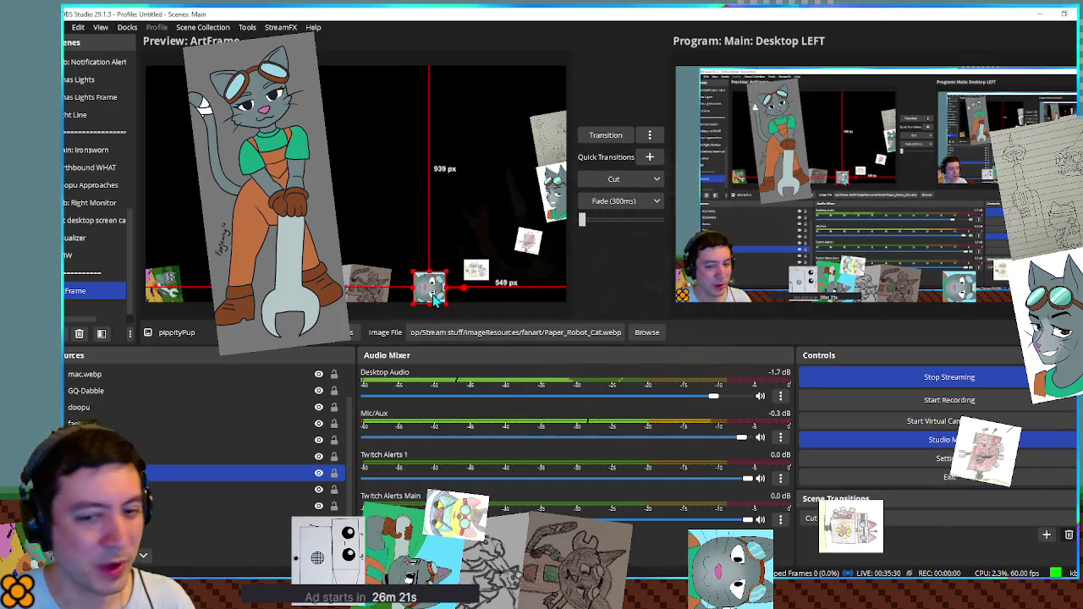
# Preview Main: Desktop LEFT and shift a small source a few pixels right.
pyautogui.scroll(5, 99, 203)
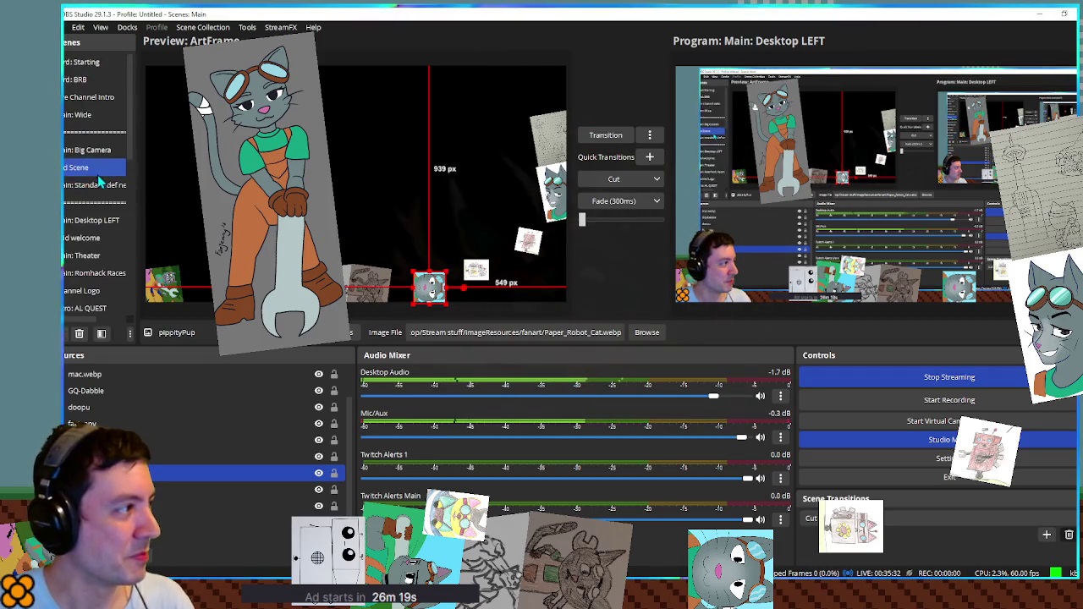
pyautogui.click(109, 219)
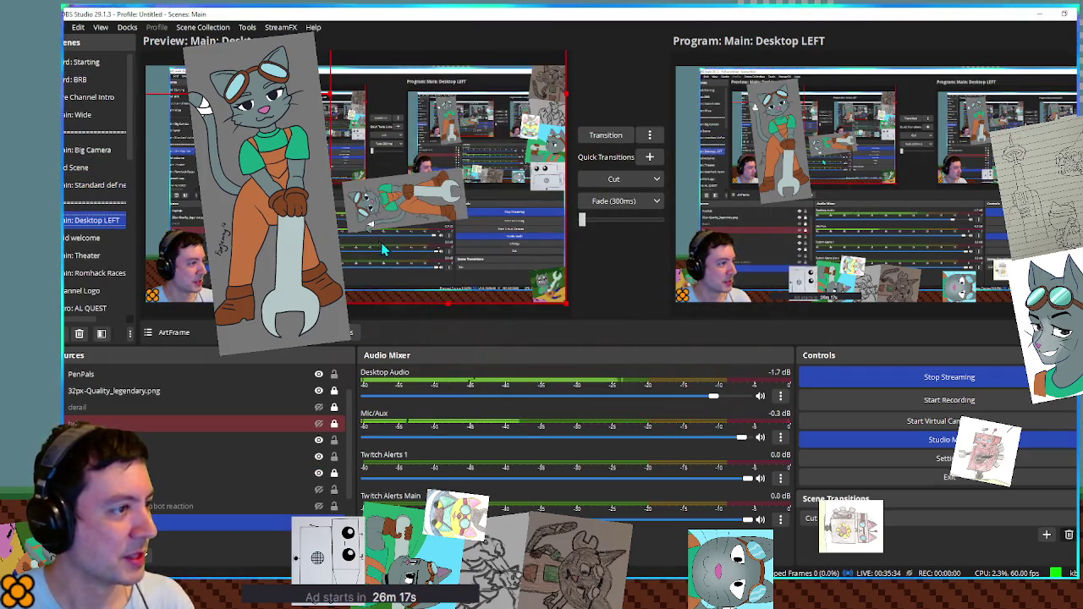
pyautogui.moveTo(496, 188); pyautogui.dragTo(524, 192)
pyautogui.moveTo(540, 168); pyautogui.dragTo(542, 168)
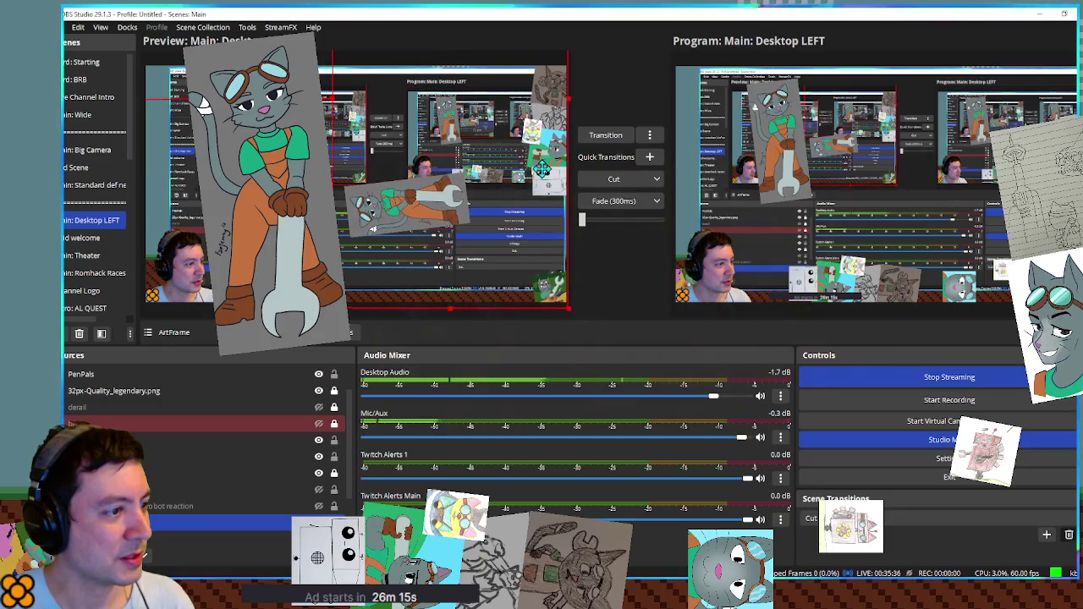
# Check ArtFrame's Scroll filter (horizontal speed 20, Loop on) and turn off studio mode.
pyautogui.rightClick(111, 523)
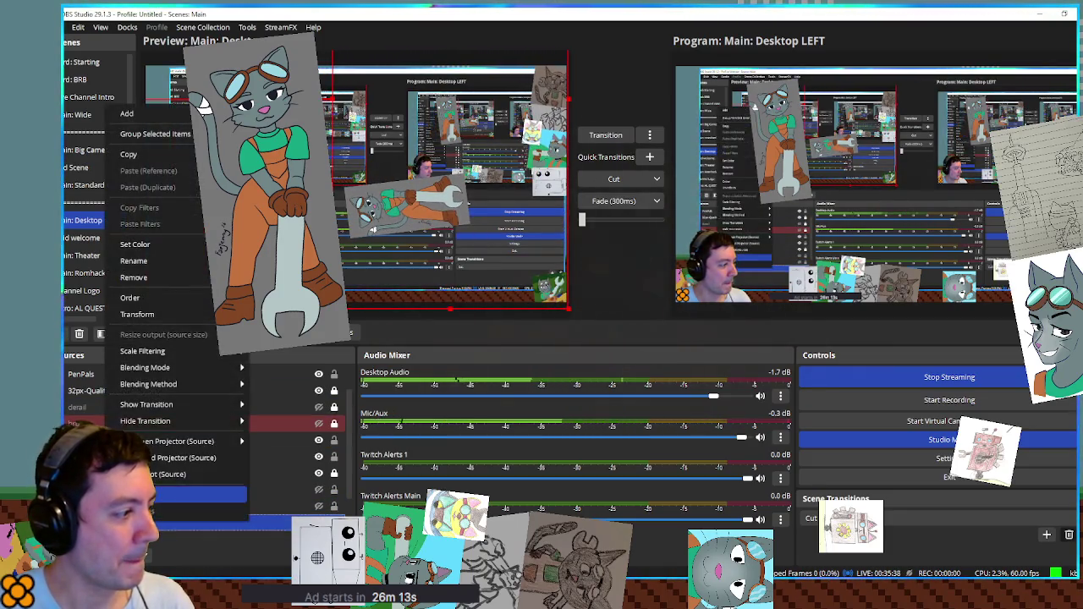
pyautogui.click(139, 504)
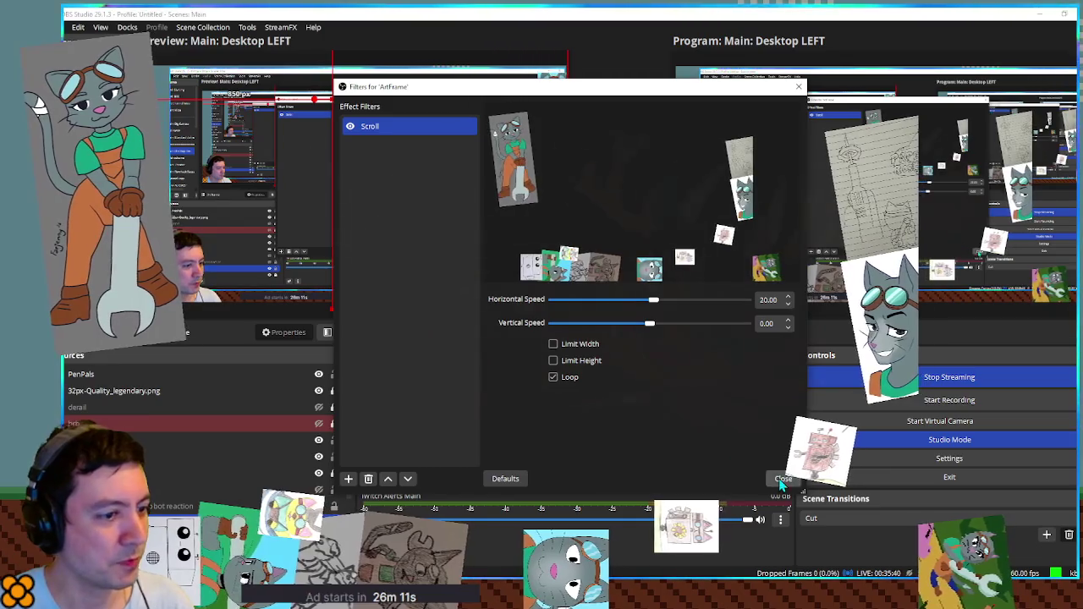
pyautogui.click(783, 478)
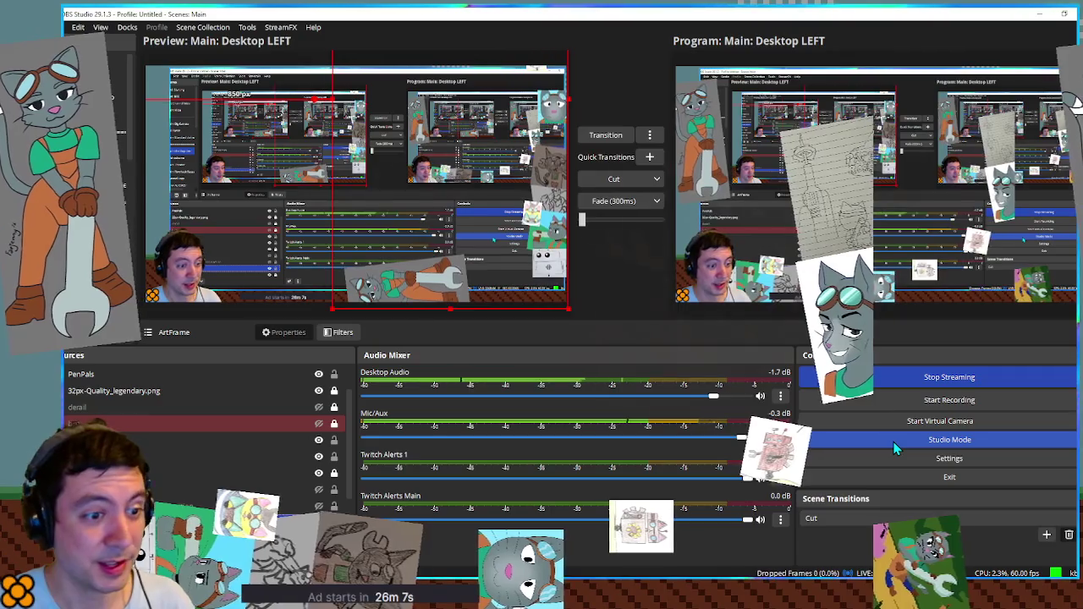
pyautogui.click(894, 441)
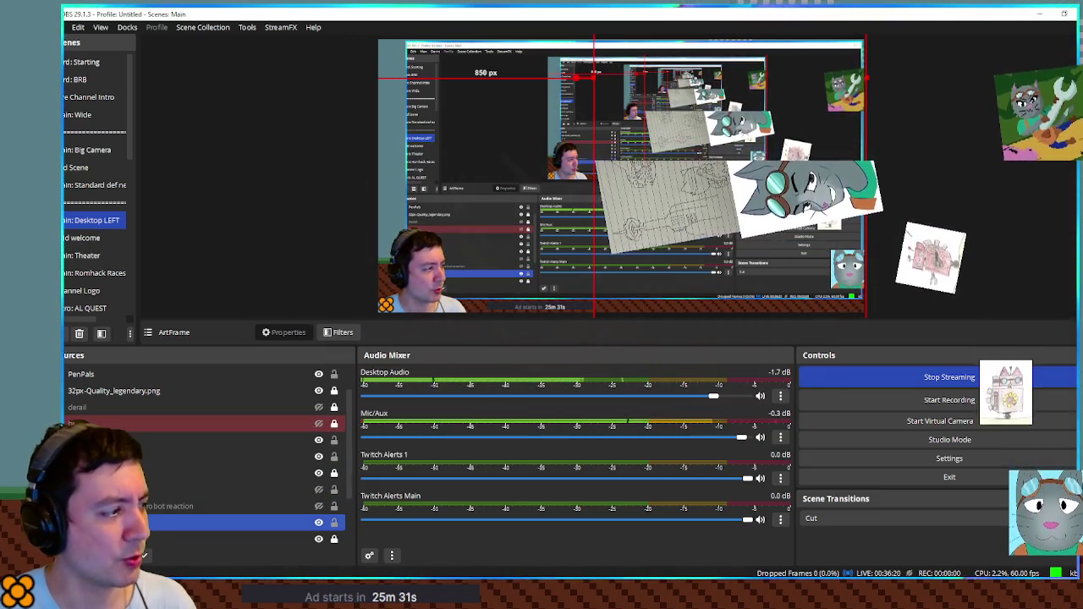
pyautogui.rightClick(123, 518)
# Delete ArtFrame's Scroll filter and turn studio mode back on.
pyautogui.click(181, 496)
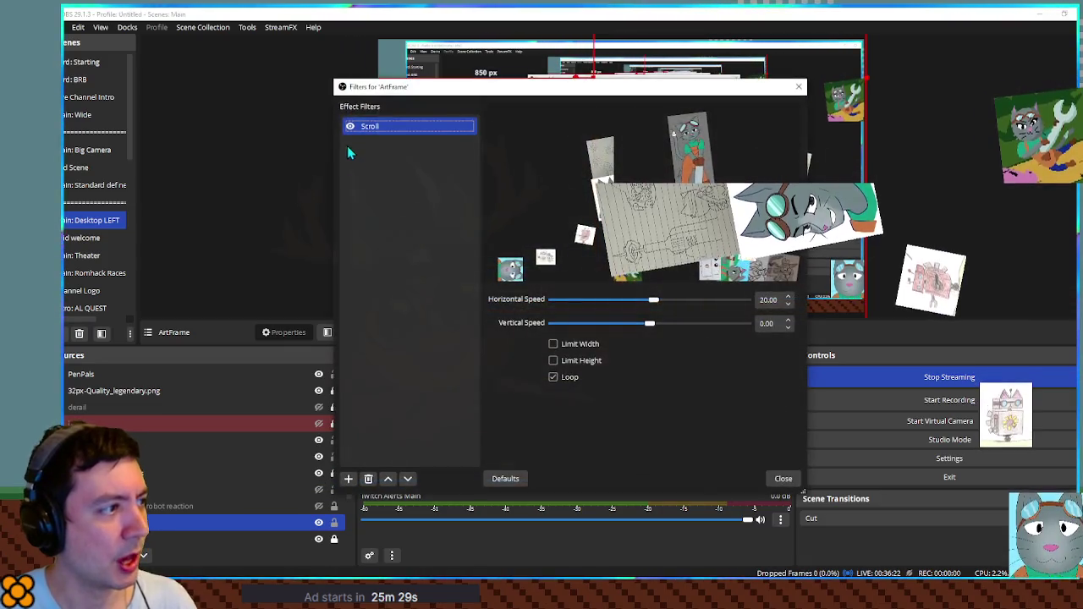
pyautogui.click(368, 479)
pyautogui.click(592, 305)
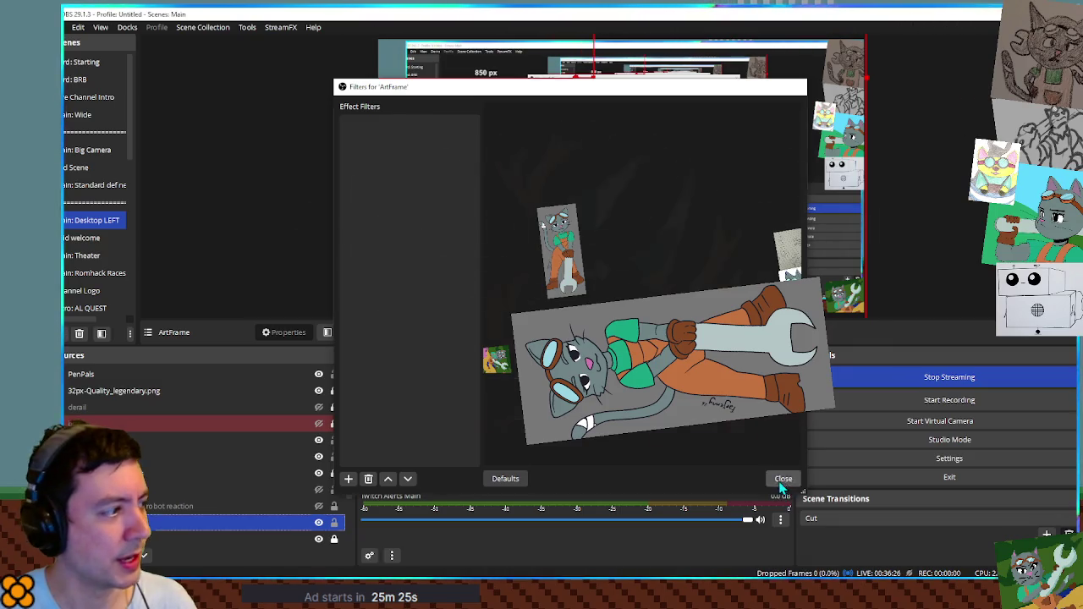
pyautogui.click(783, 479)
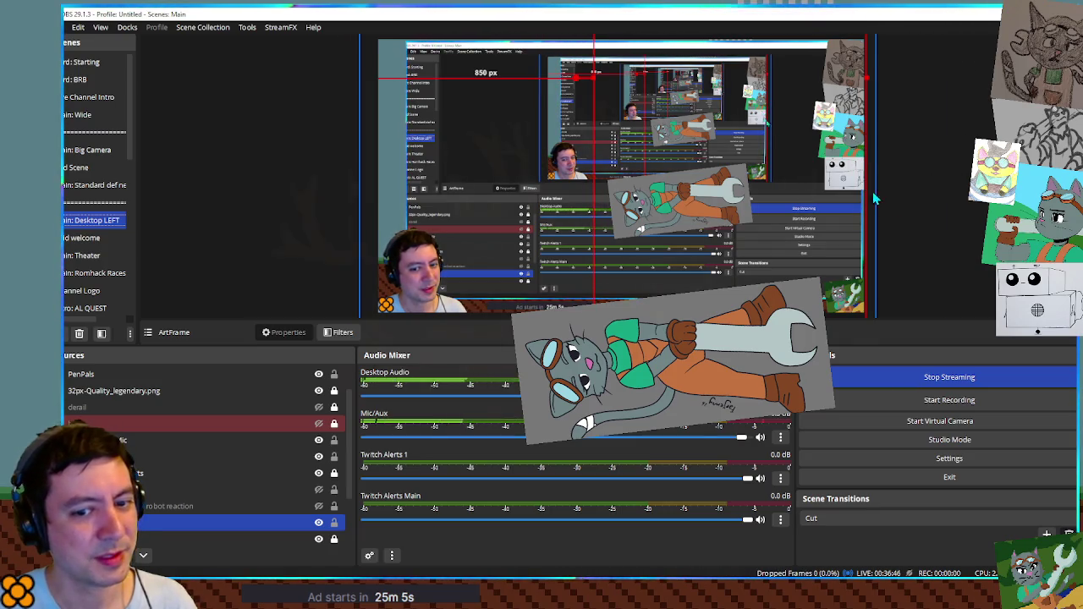
pyautogui.click(886, 435)
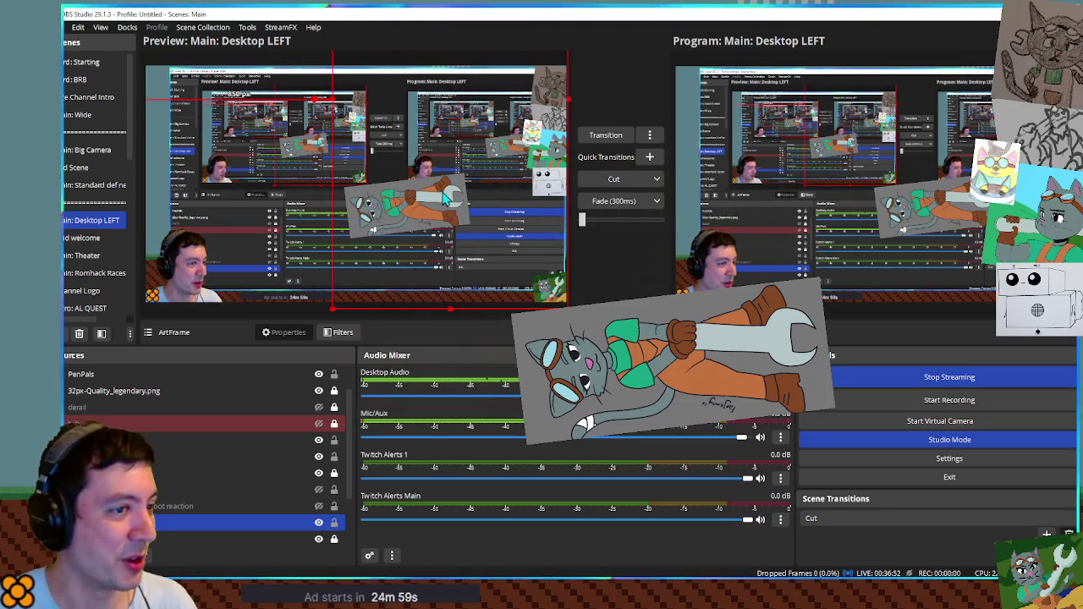
pyautogui.scroll(-5, 84, 282)
# Group every source in the ArtFrame scene into Group 2.
pyautogui.click(89, 293)
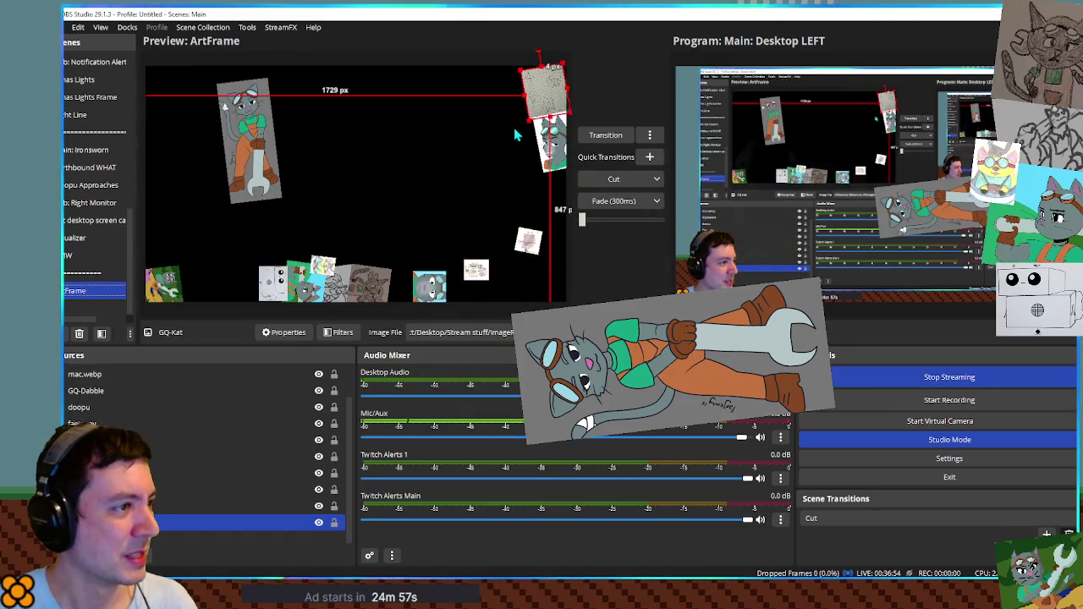
pyautogui.click(324, 267)
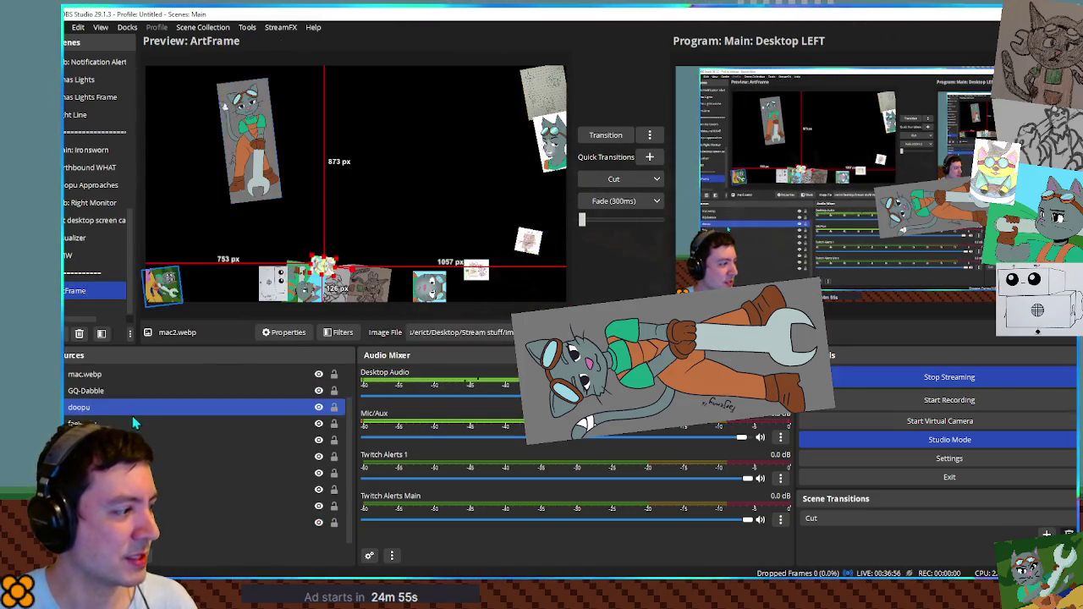
pyautogui.hotkey('ctrl', 'a')
pyautogui.rightClick(93, 518)
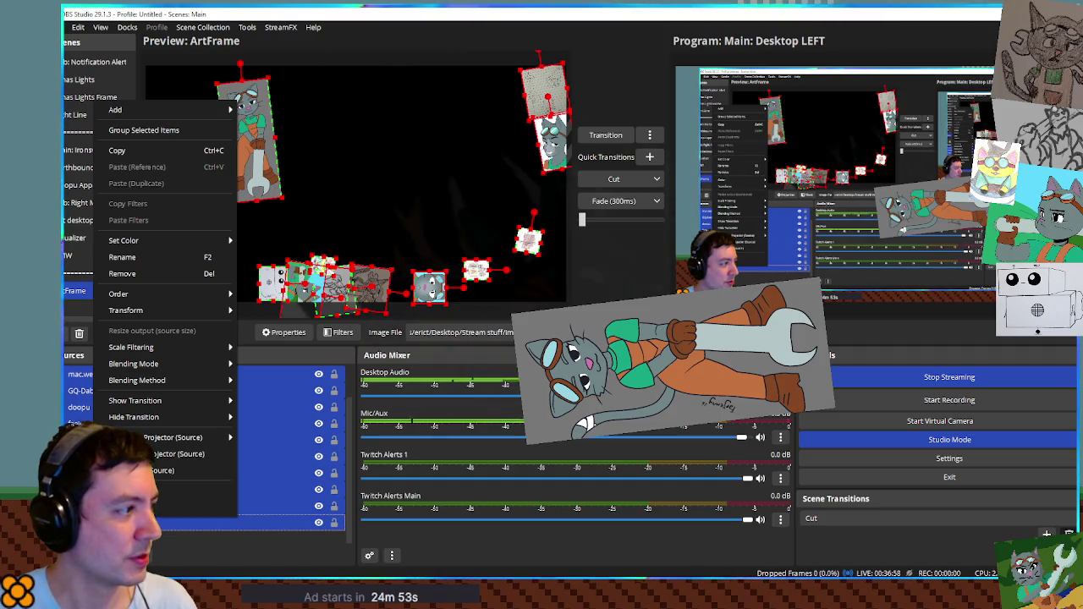
pyautogui.click(184, 132)
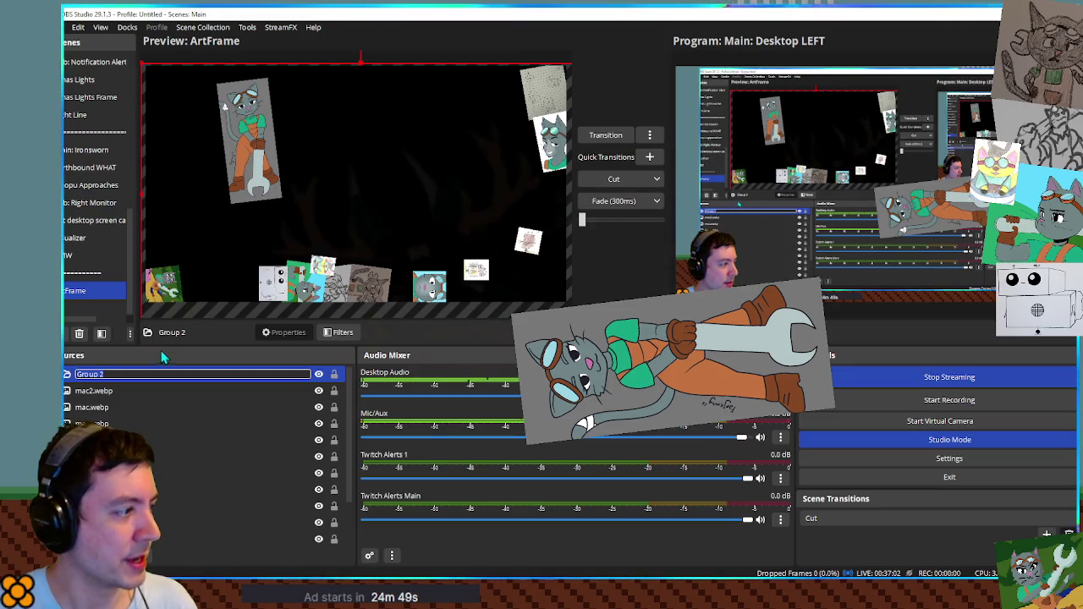
pyautogui.press('Return')
# Add a Scroll filter to Group 2.
pyautogui.rightClick(133, 376)
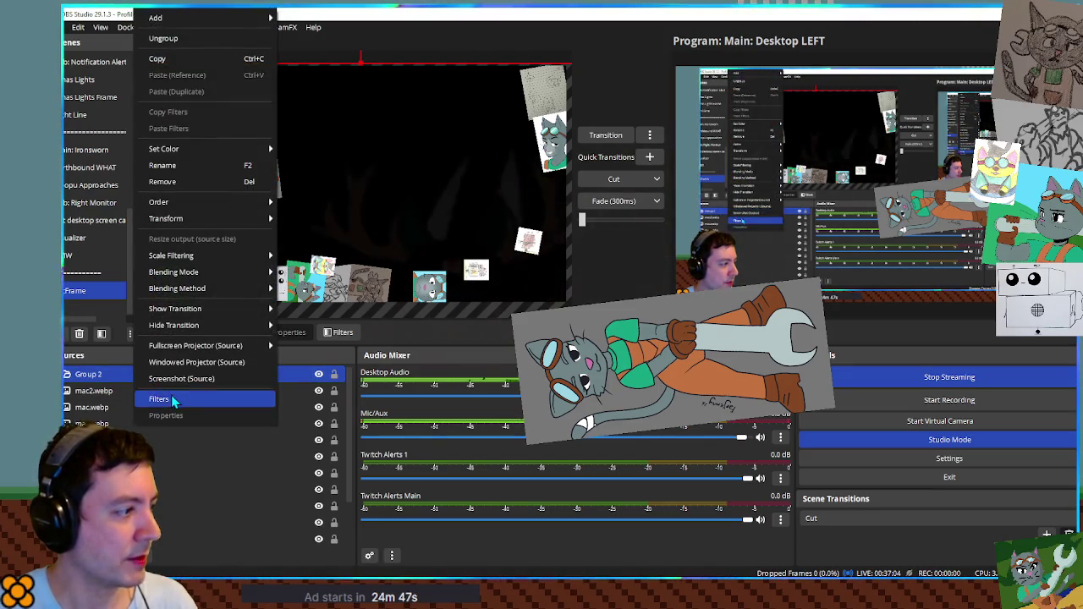
pyautogui.click(161, 399)
pyautogui.click(346, 480)
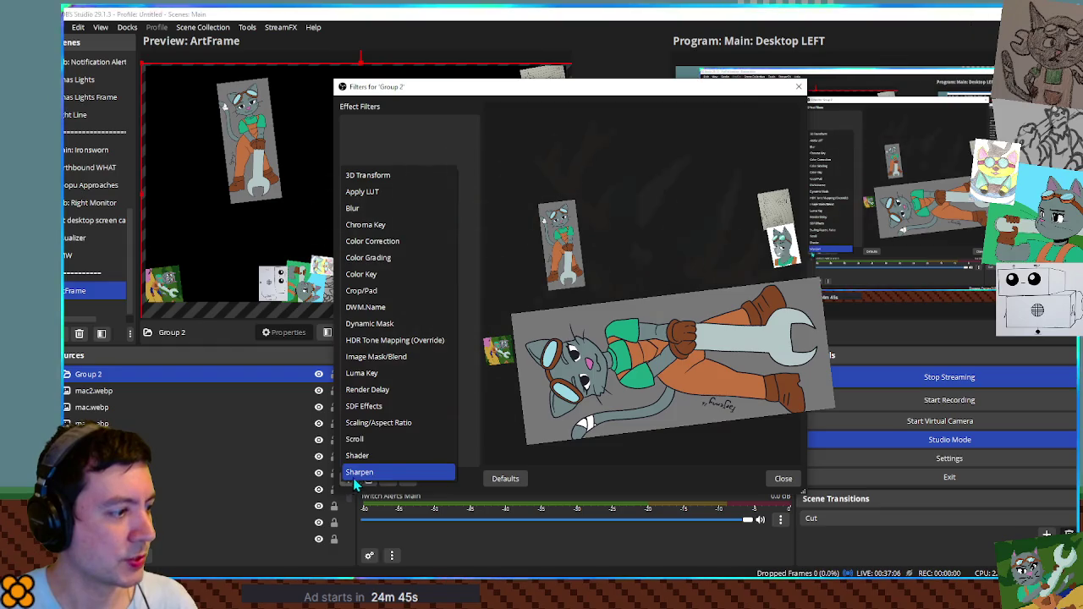
pyautogui.click(377, 438)
pyautogui.press('Return')
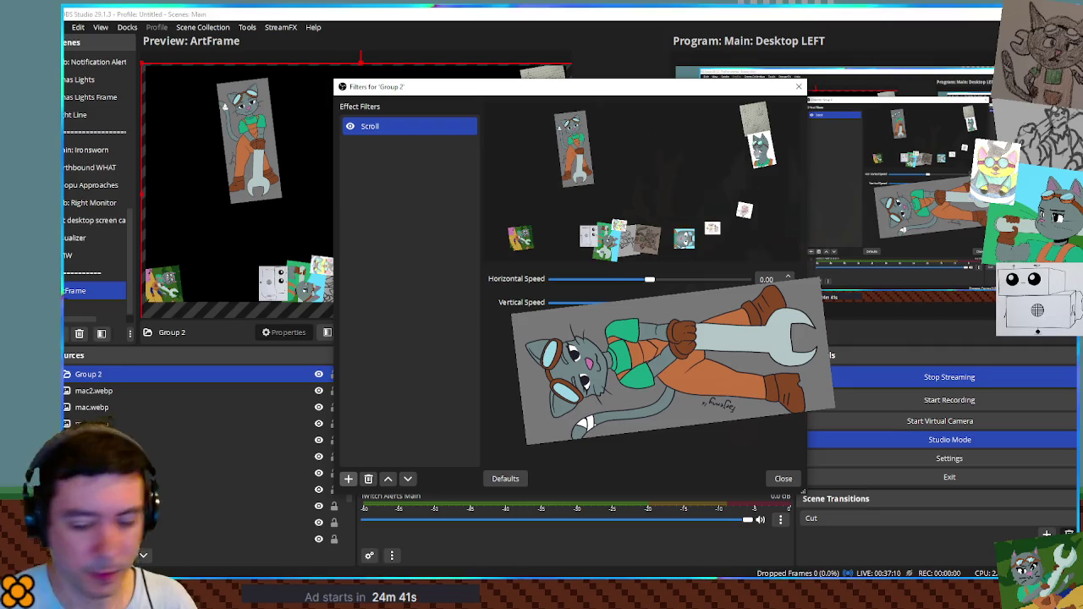
pyautogui.click(773, 480)
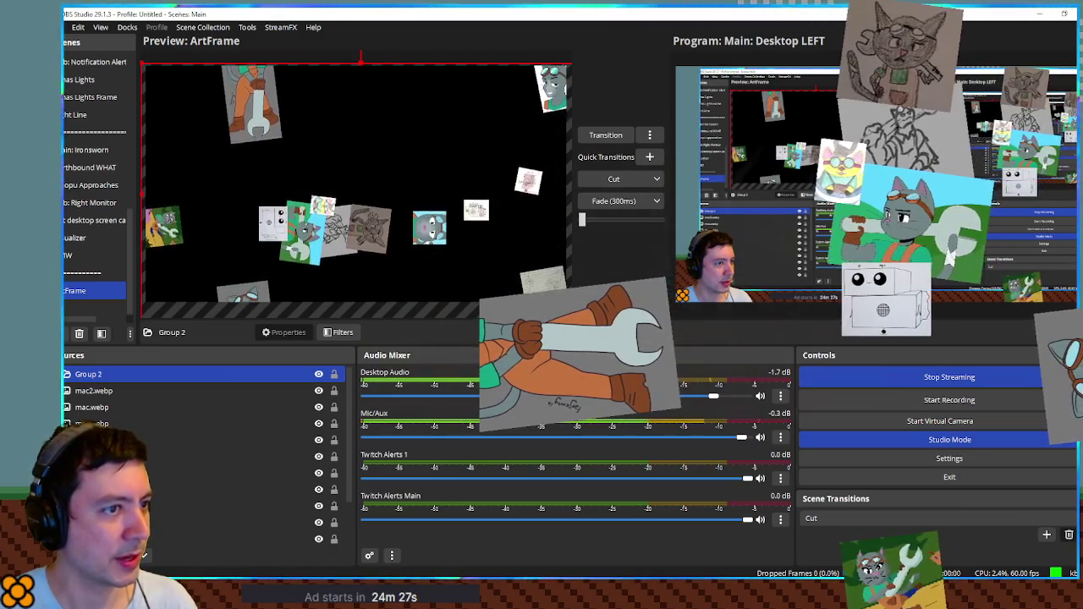
# Reopen Group 2's filters to disable the Scroll filter again.
pyautogui.rightClick(93, 376)
pyautogui.click(127, 461)
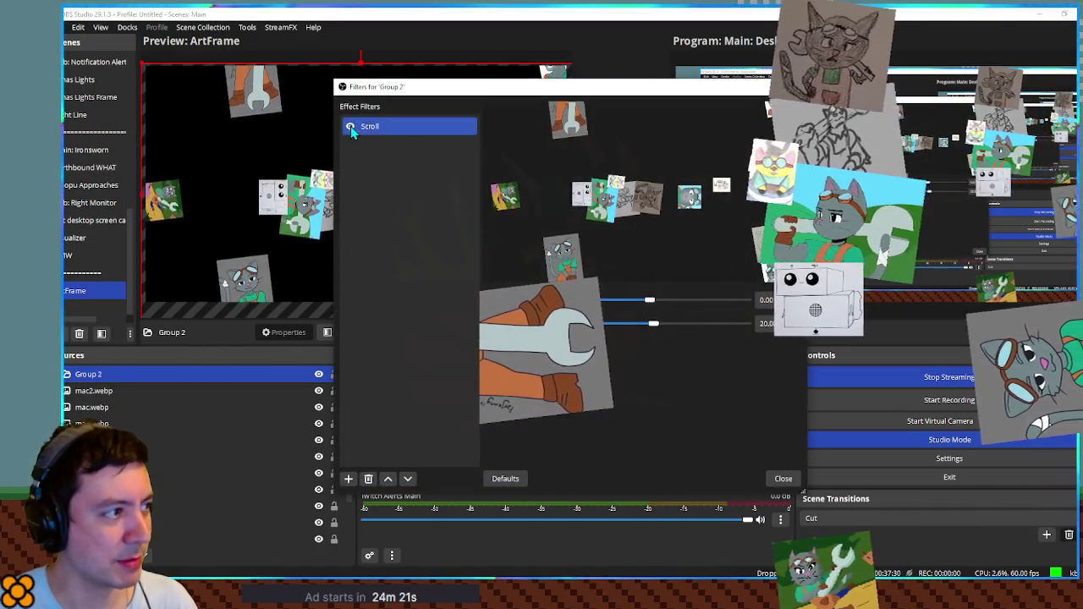
pyautogui.click(783, 478)
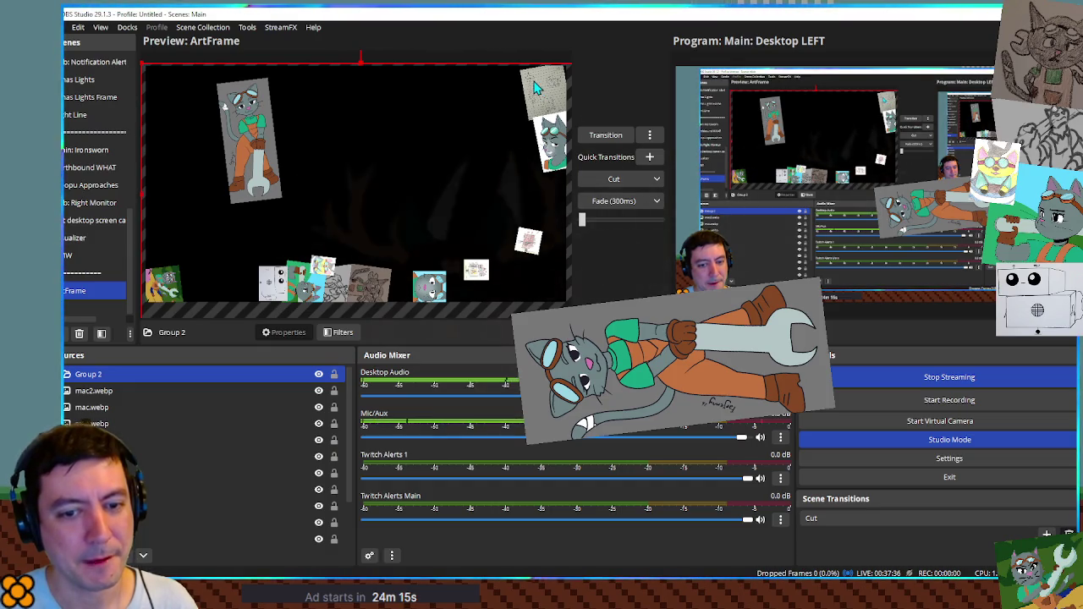
pyautogui.click(279, 190)
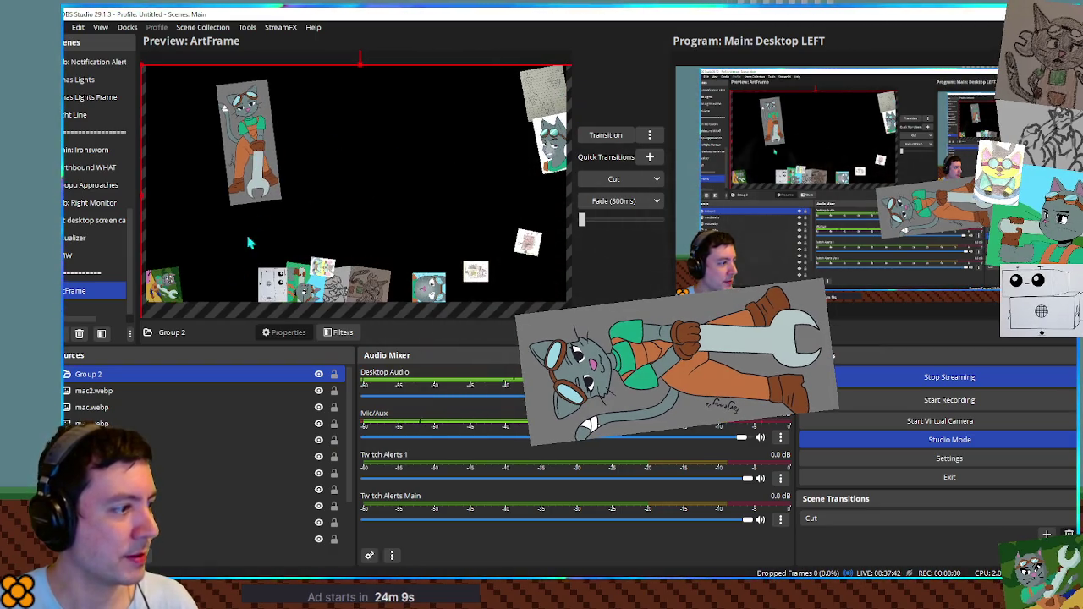
pyautogui.click(115, 380)
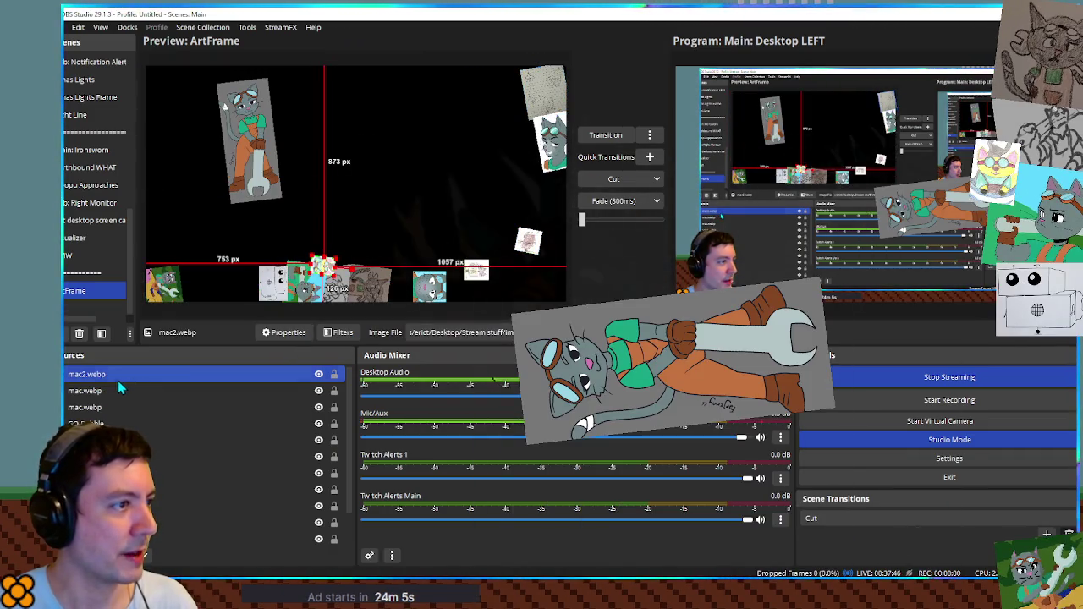
pyautogui.moveTo(546, 94); pyautogui.dragTo(543, 87)
pyautogui.moveTo(551, 145); pyautogui.dragTo(570, 125)
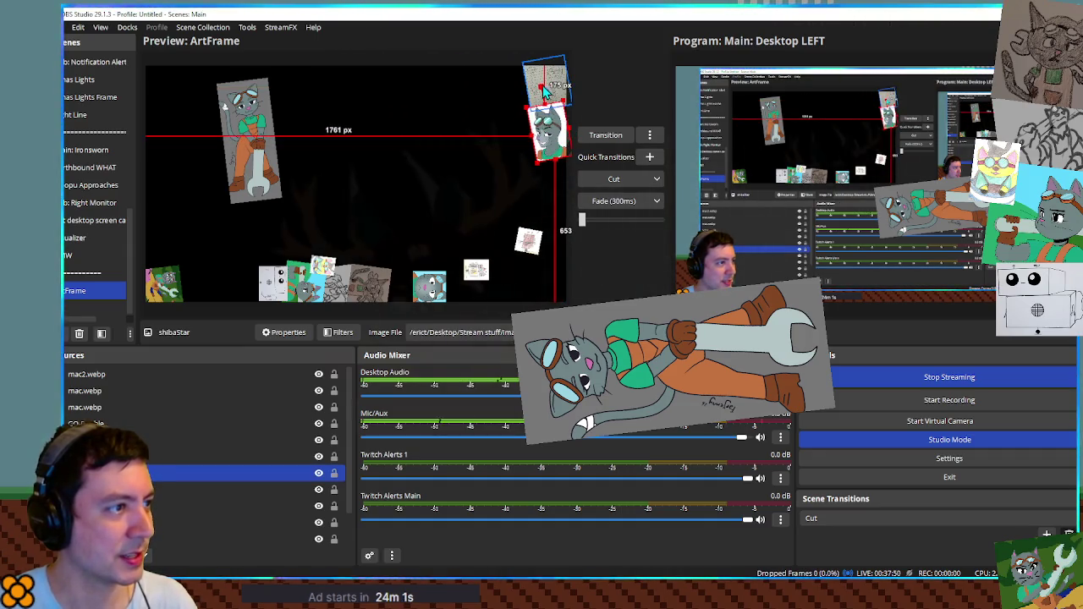
pyautogui.moveTo(546, 89); pyautogui.dragTo(549, 87)
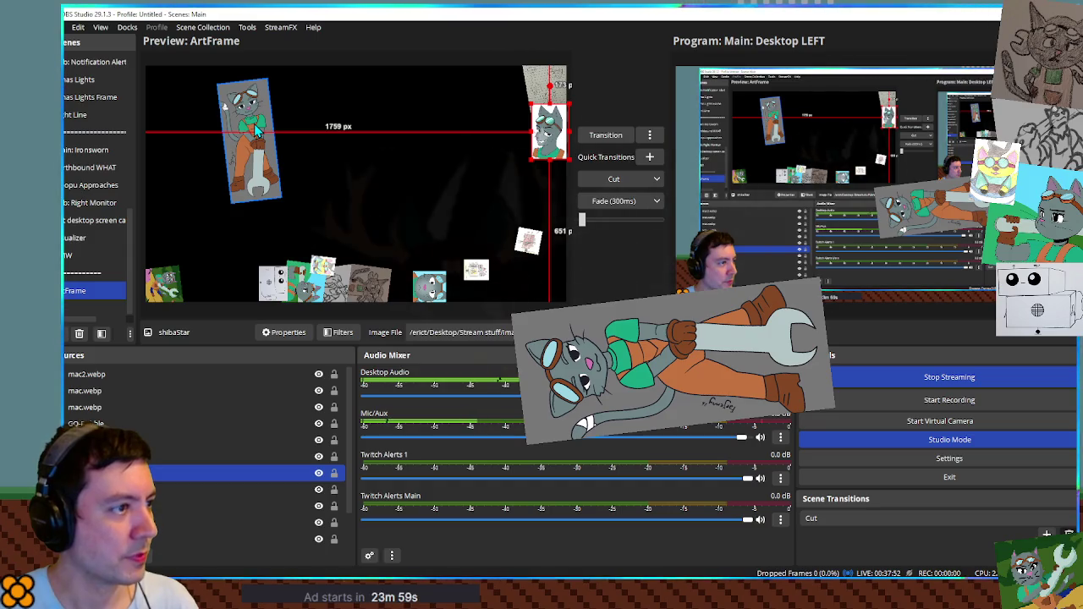
pyautogui.moveTo(256, 129)
pyautogui.mouseDown()
pyautogui.moveTo(509, 174)
pyautogui.moveTo(512, 203)
pyautogui.moveTo(521, 189)
pyautogui.moveTo(555, 191)
pyautogui.moveTo(559, 267)
pyautogui.moveTo(561, 176)
pyautogui.moveTo(552, 173)
pyautogui.mouseUp()
pyautogui.moveTo(428, 292); pyautogui.dragTo(433, 242)
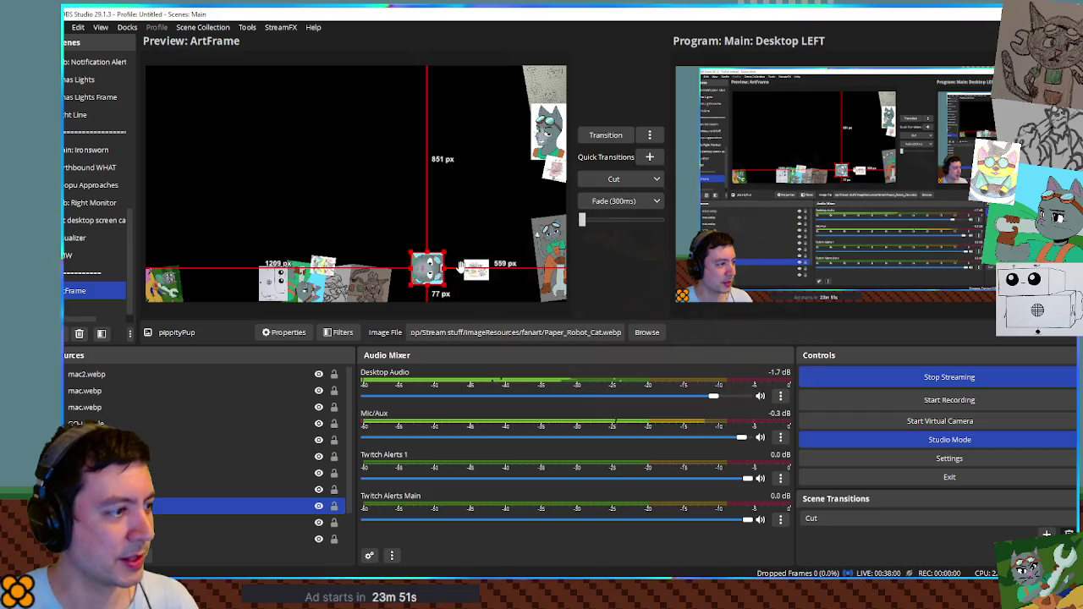
pyautogui.moveTo(424, 217); pyautogui.dragTo(414, 224)
pyautogui.moveTo(436, 279); pyautogui.dragTo(532, 175)
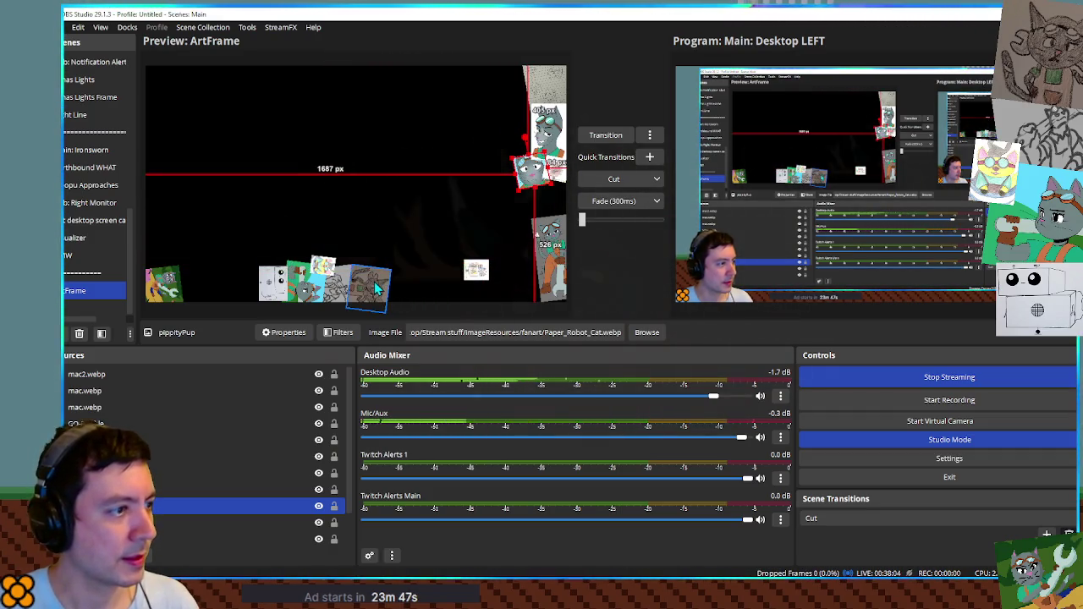
pyautogui.moveTo(376, 289); pyautogui.dragTo(411, 240)
pyautogui.moveTo(546, 275); pyautogui.dragTo(540, 230)
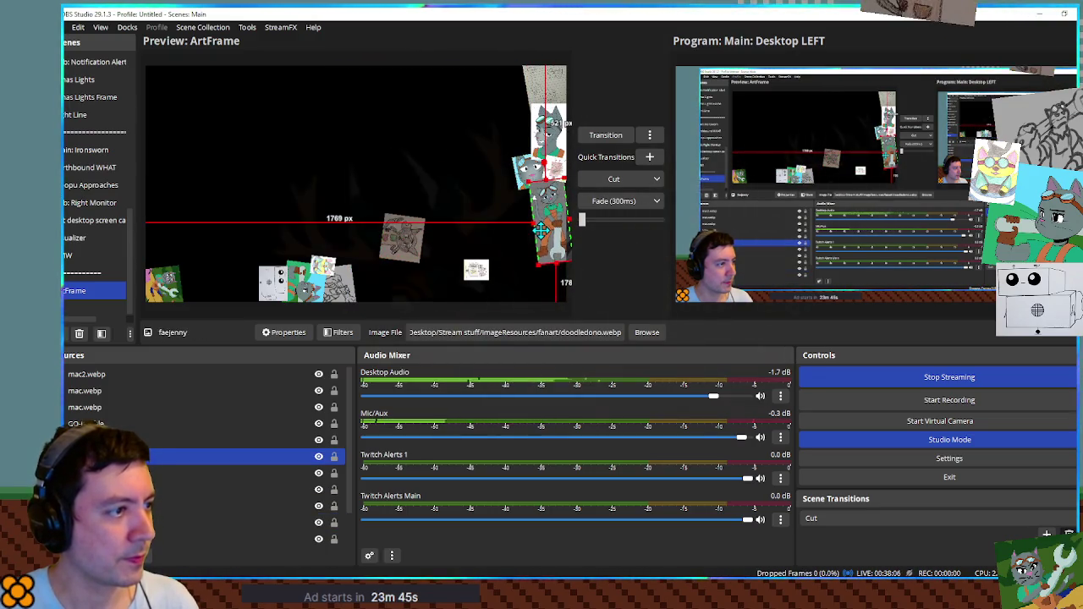
# Rotate the shuttershade7 image upright and place it in the bottom-right corner.
pyautogui.click(415, 245)
pyautogui.moveTo(441, 242); pyautogui.dragTo(405, 184)
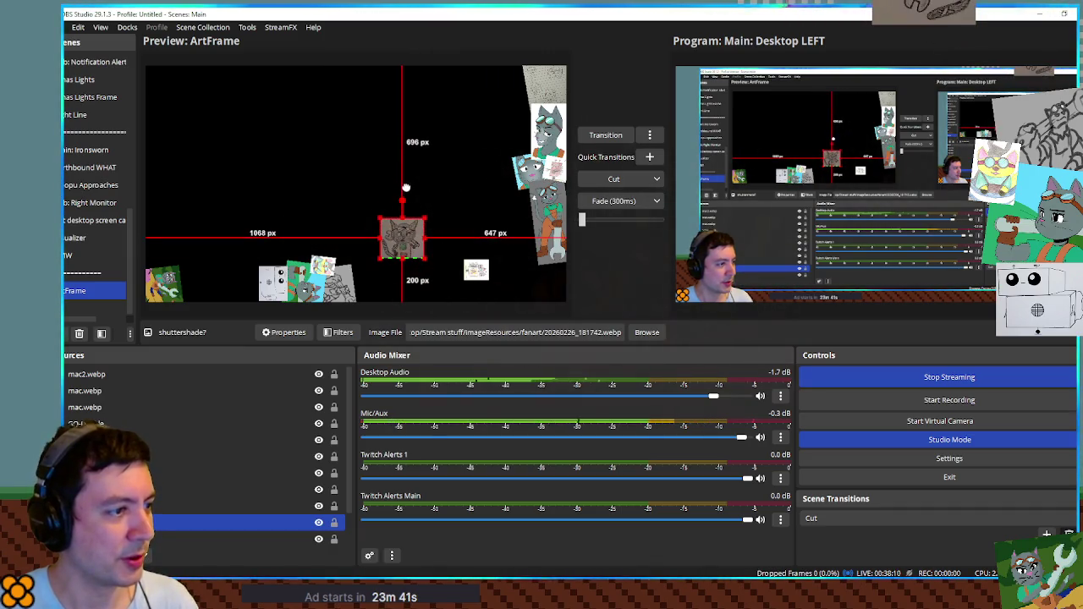
pyautogui.moveTo(411, 248); pyautogui.dragTo(550, 284)
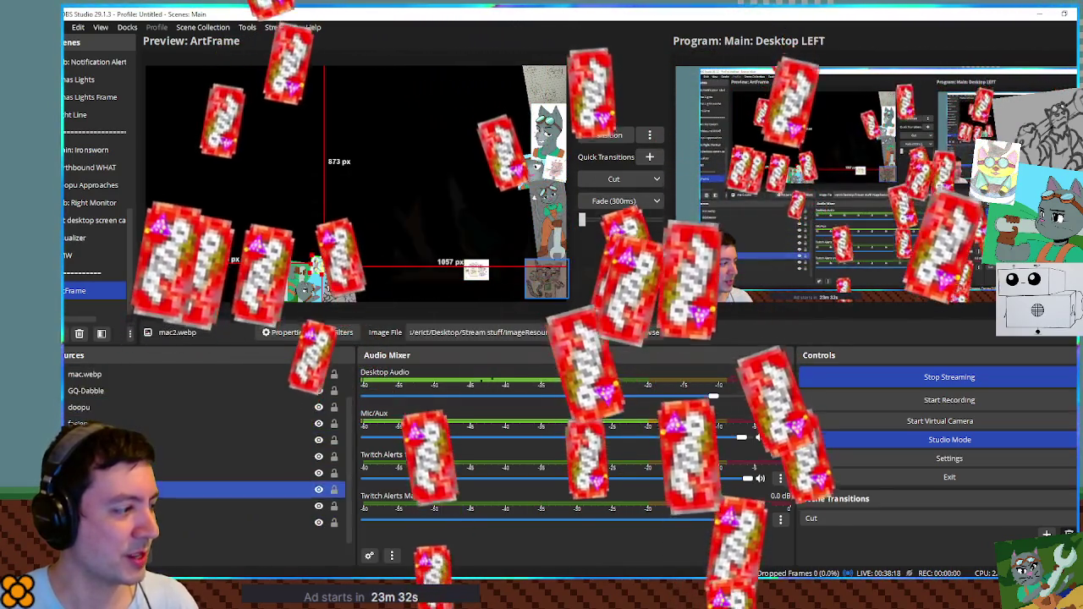
# Raise all images together, then move GQ-Dabble and codafex into the right column.
pyautogui.keyDown('shift'); pyautogui.click(106, 374); pyautogui.keyUp('shift')
pyautogui.moveTo(530, 289)
pyautogui.mouseDown()
pyautogui.moveTo(536, 119)
pyautogui.moveTo(479, 108)
pyautogui.moveTo(556, 136)
pyautogui.mouseUp()
pyautogui.click(513, 160)
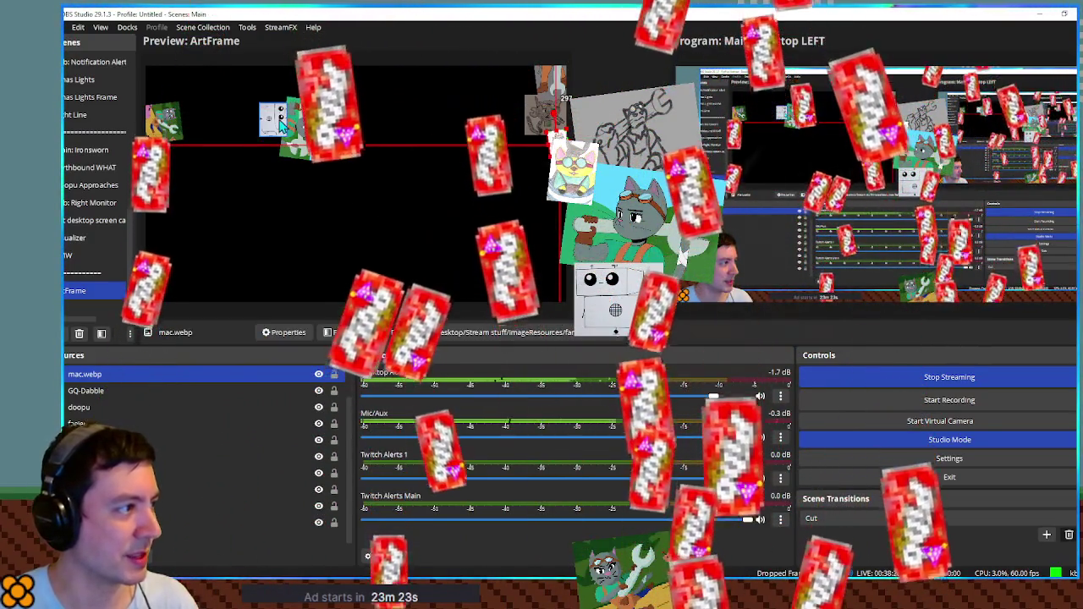
pyautogui.click(272, 119)
pyautogui.moveTo(273, 119)
pyautogui.mouseDown()
pyautogui.moveTo(507, 93)
pyautogui.moveTo(534, 146)
pyautogui.mouseUp()
pyautogui.click(332, 141)
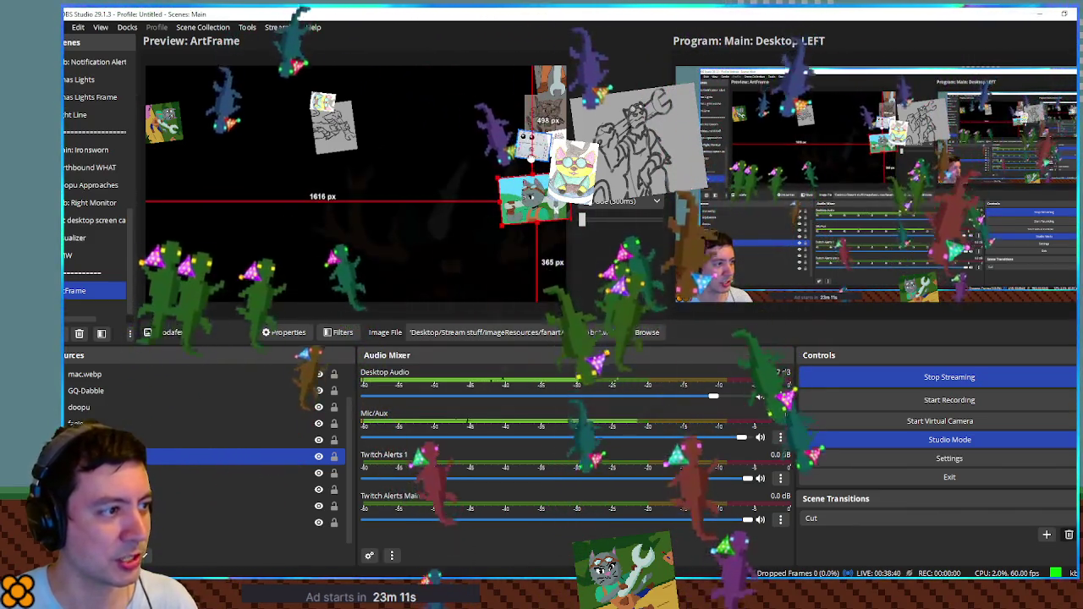
pyautogui.moveTo(540, 187); pyautogui.dragTo(541, 169)
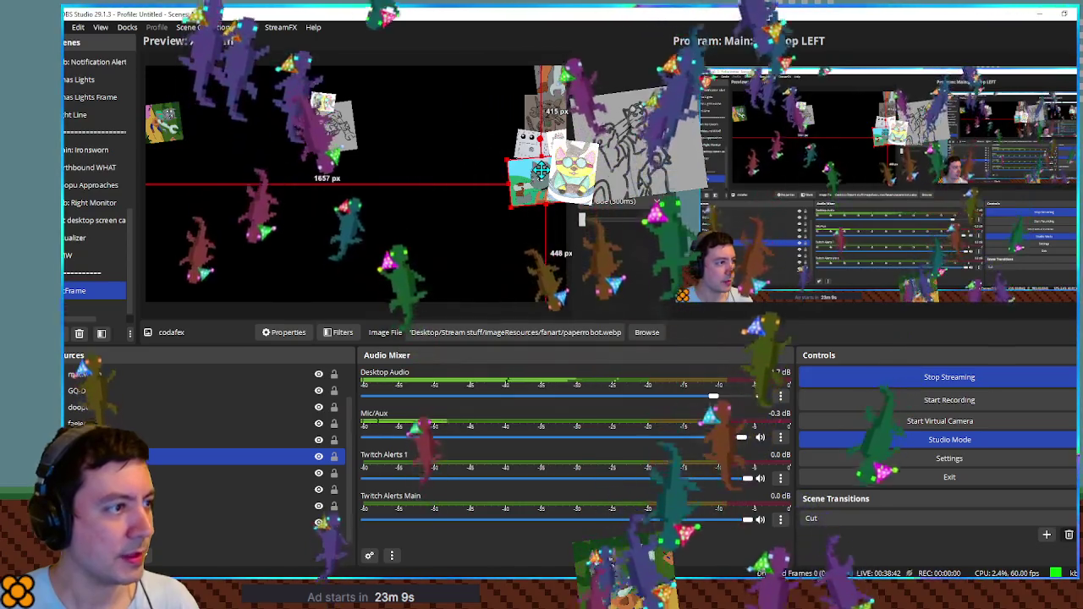
# Move the sketch, mac2.webp and mac.webp images into the right-side column.
pyautogui.click(339, 123)
pyautogui.moveTo(347, 127)
pyautogui.mouseDown()
pyautogui.moveTo(372, 152)
pyautogui.moveTo(474, 165)
pyautogui.moveTo(547, 228)
pyautogui.mouseUp()
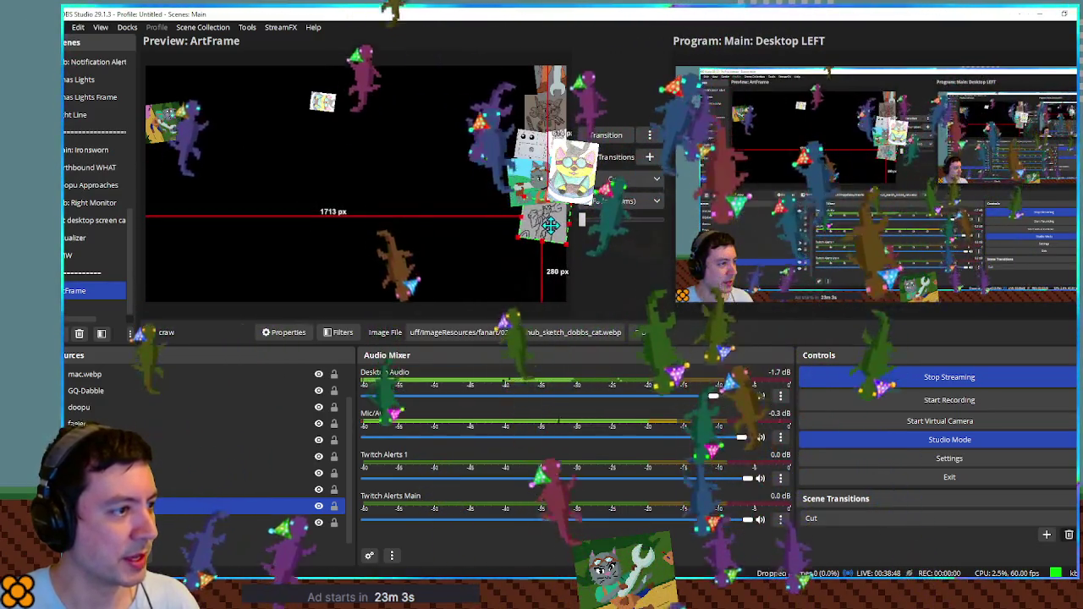
pyautogui.click(323, 101)
pyautogui.moveTo(322, 101)
pyautogui.mouseDown()
pyautogui.moveTo(355, 185)
pyautogui.moveTo(342, 188)
pyautogui.moveTo(396, 239)
pyautogui.moveTo(428, 230)
pyautogui.moveTo(549, 270)
pyautogui.mouseUp()
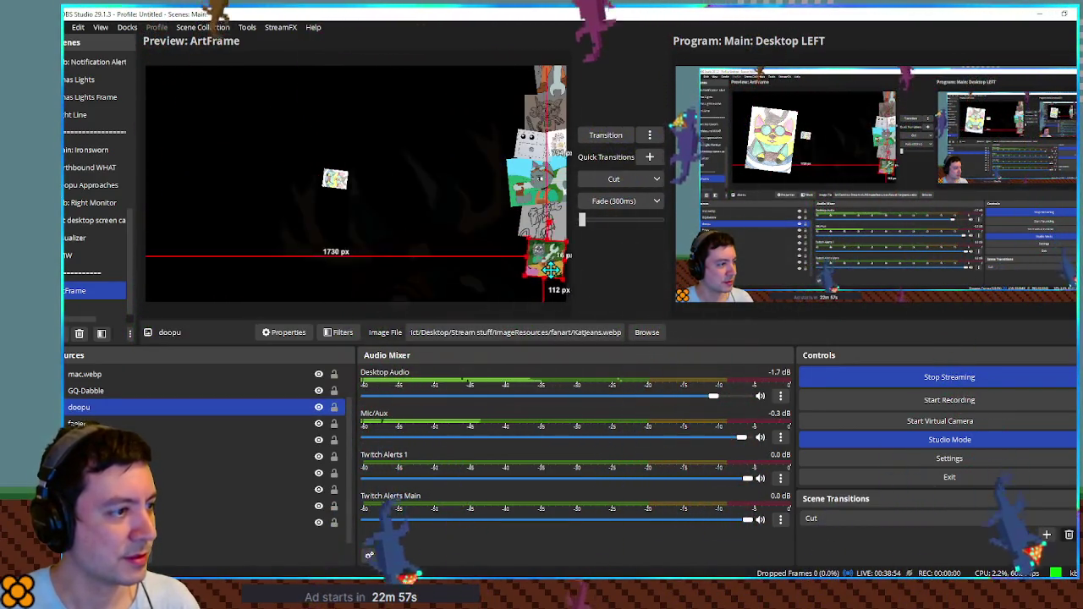
pyautogui.moveTo(423, 251); pyautogui.dragTo(525, 245)
pyautogui.click(446, 260)
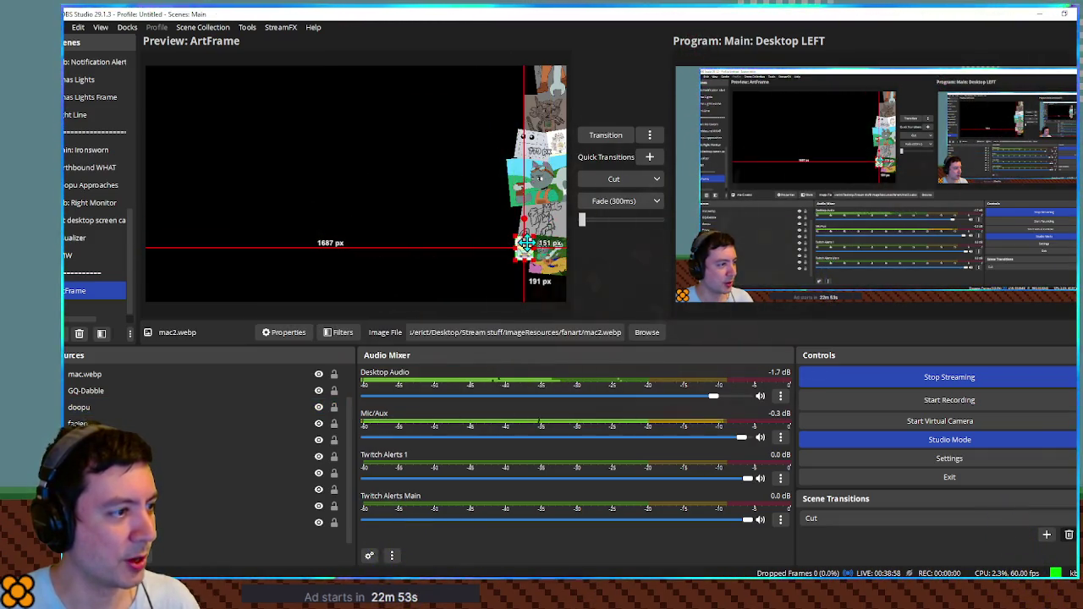
pyautogui.click(258, 410)
# Select all image sources and shift the whole column down as one.
pyautogui.click(211, 373)
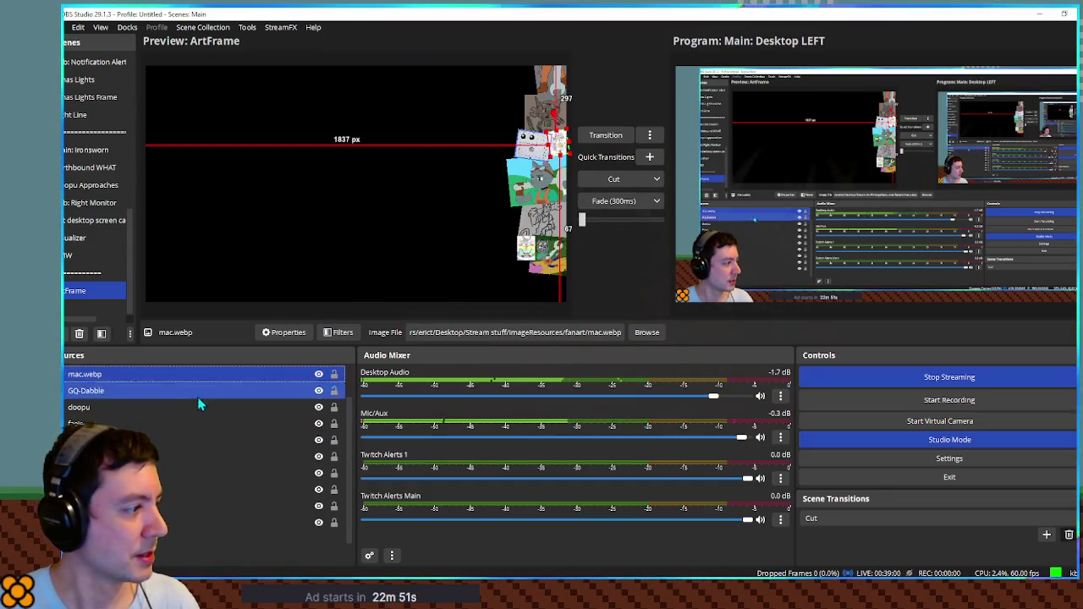
pyautogui.keyDown('shift'); pyautogui.click(212, 522); pyautogui.keyUp('shift')
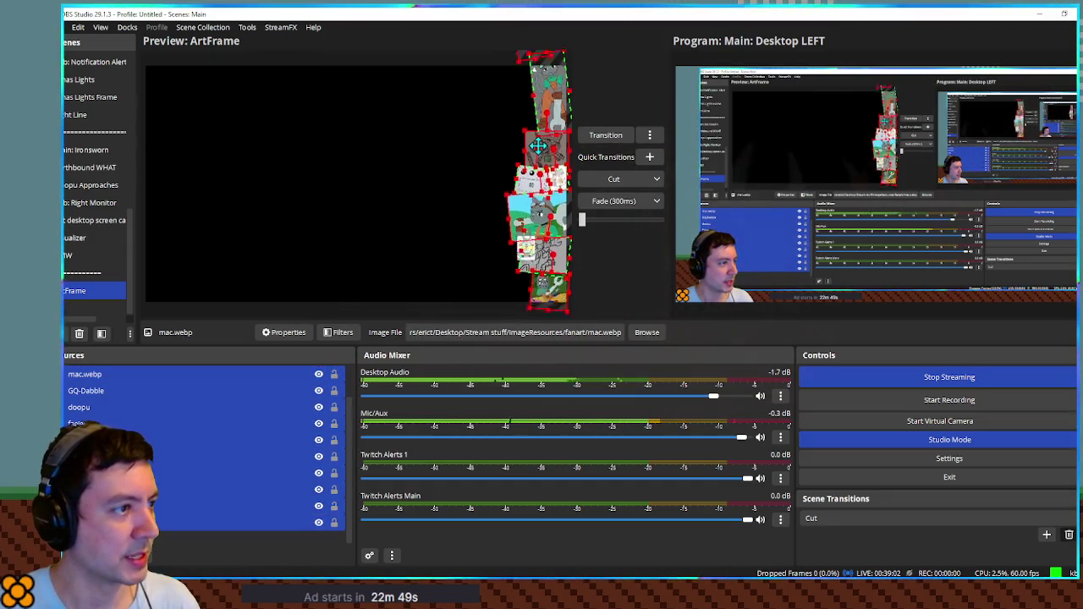
pyautogui.click(234, 430)
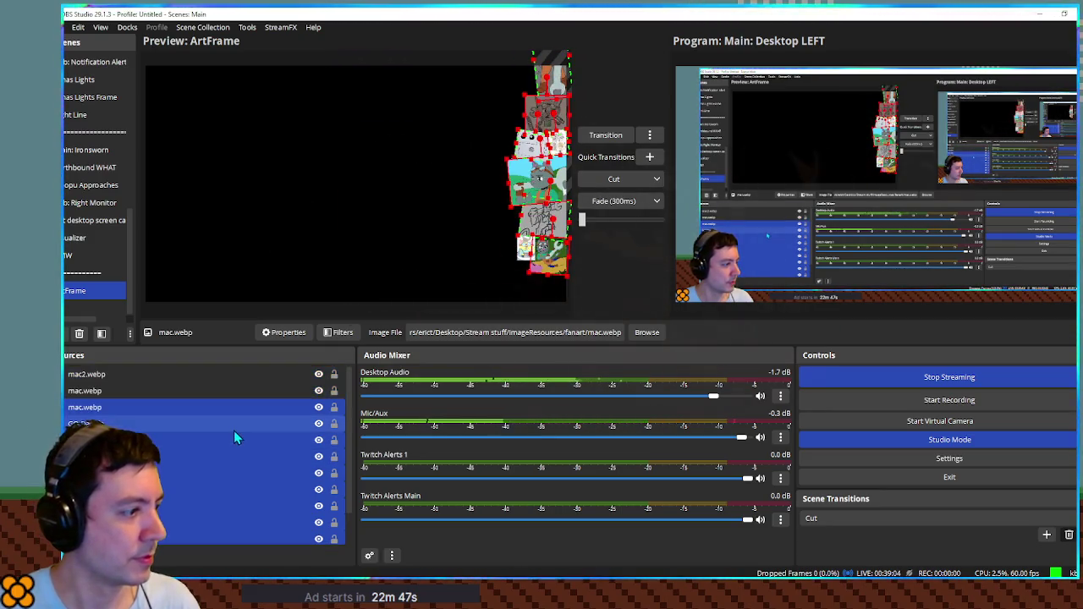
pyautogui.click(149, 381)
pyautogui.hotkey('ctrl', 'a')
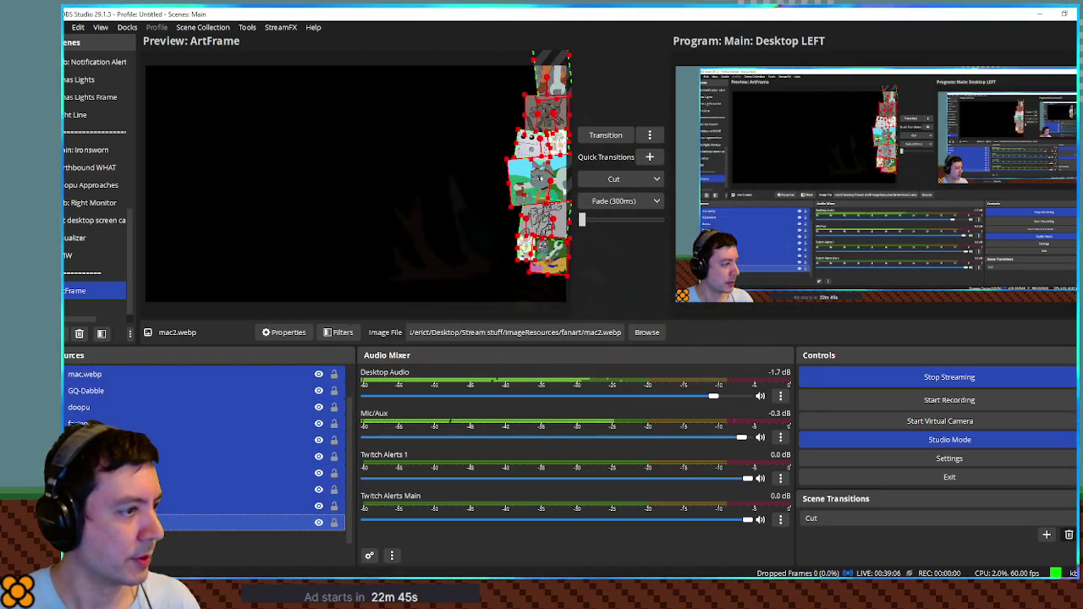
pyautogui.moveTo(527, 321)
pyautogui.mouseDown()
pyautogui.moveTo(459, 325)
pyautogui.moveTo(515, 356)
pyautogui.moveTo(530, 339)
pyautogui.mouseUp()
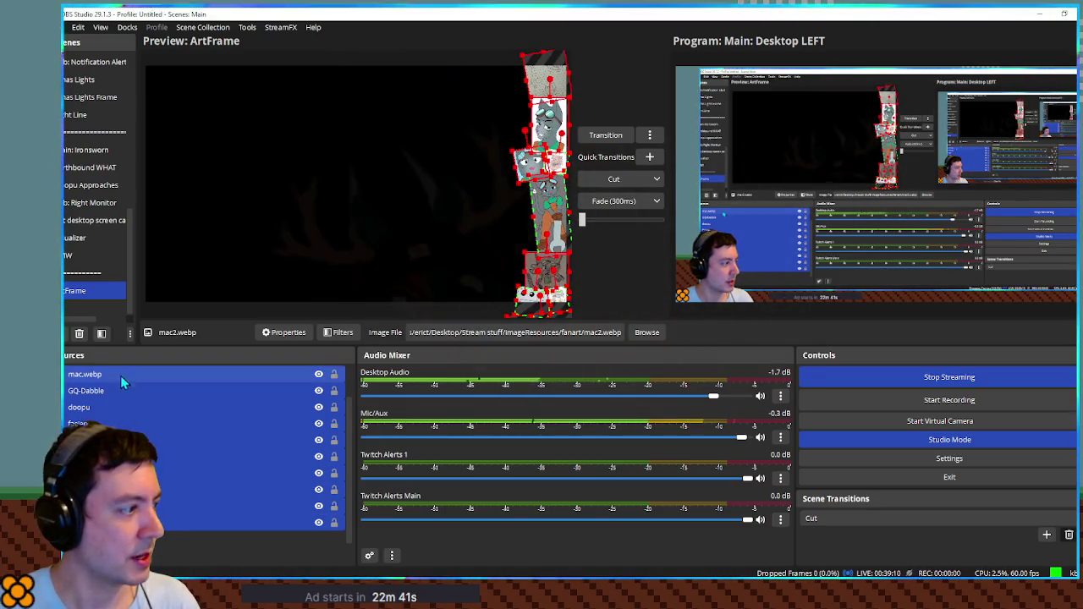
pyautogui.rightClick(118, 390)
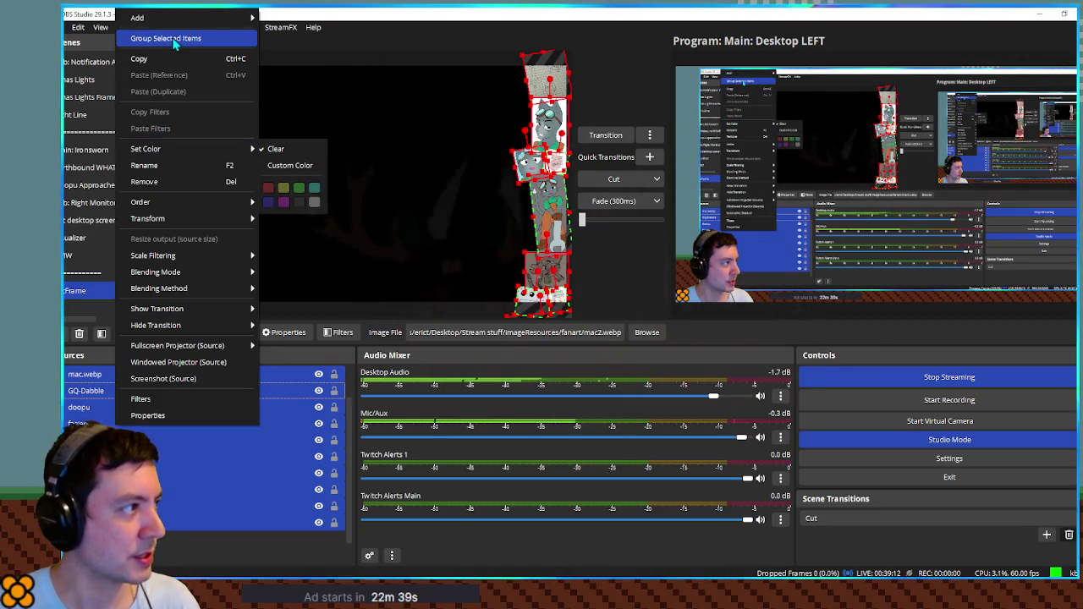
# Group the stacked fan-art images into Group 2 with its default name.
pyautogui.click(140, 38)
pyautogui.click(96, 377)
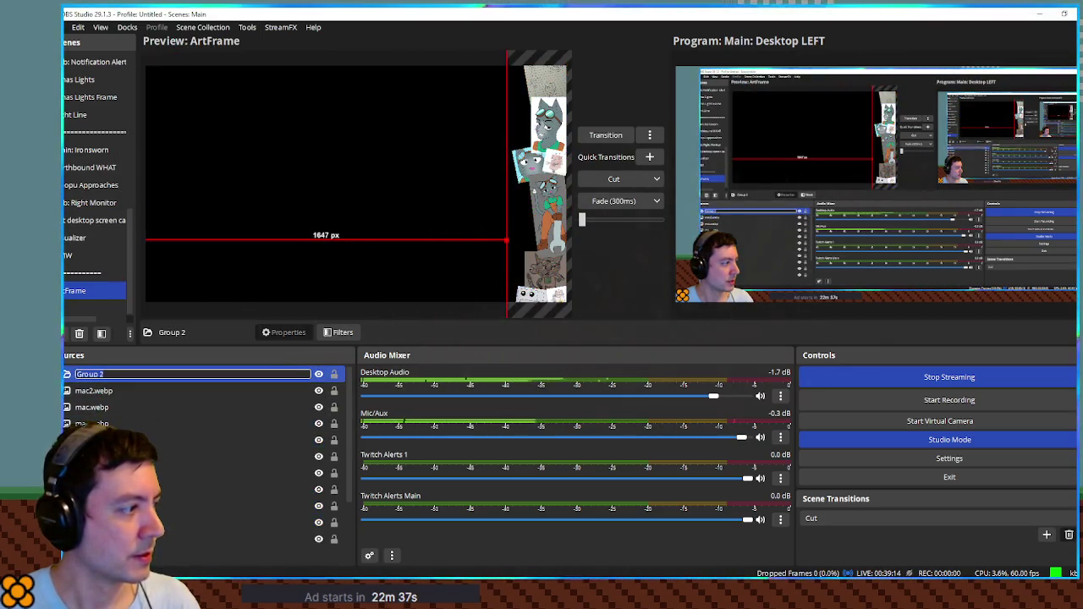
pyautogui.click(96, 424)
pyautogui.click(96, 379)
# Add a Scroll filter to Group 2 with a vertical speed of 20.
pyautogui.rightClick(95, 379)
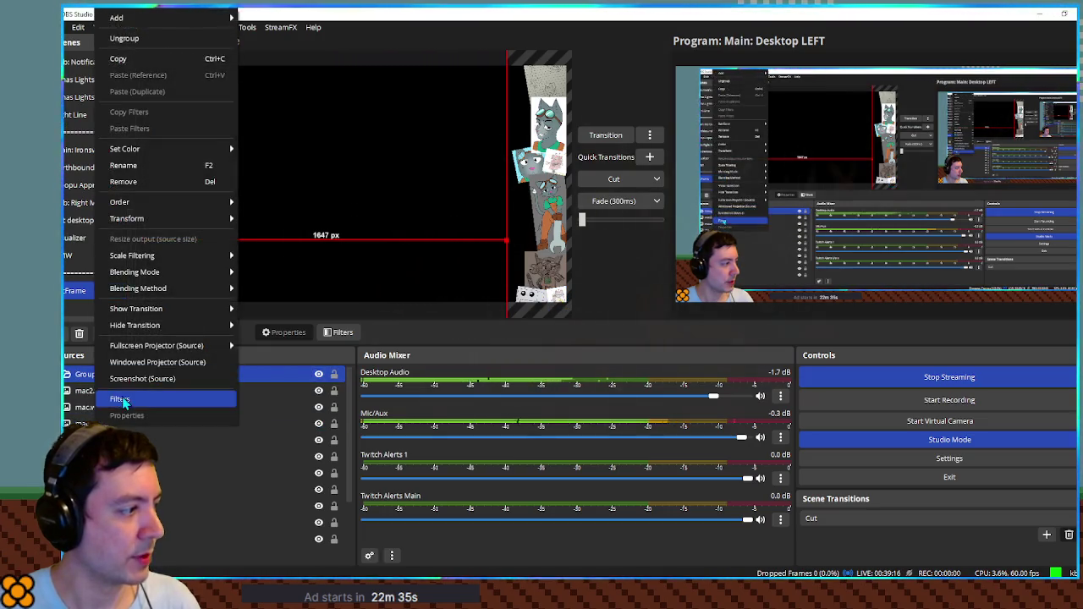
pyautogui.click(127, 398)
pyautogui.click(348, 479)
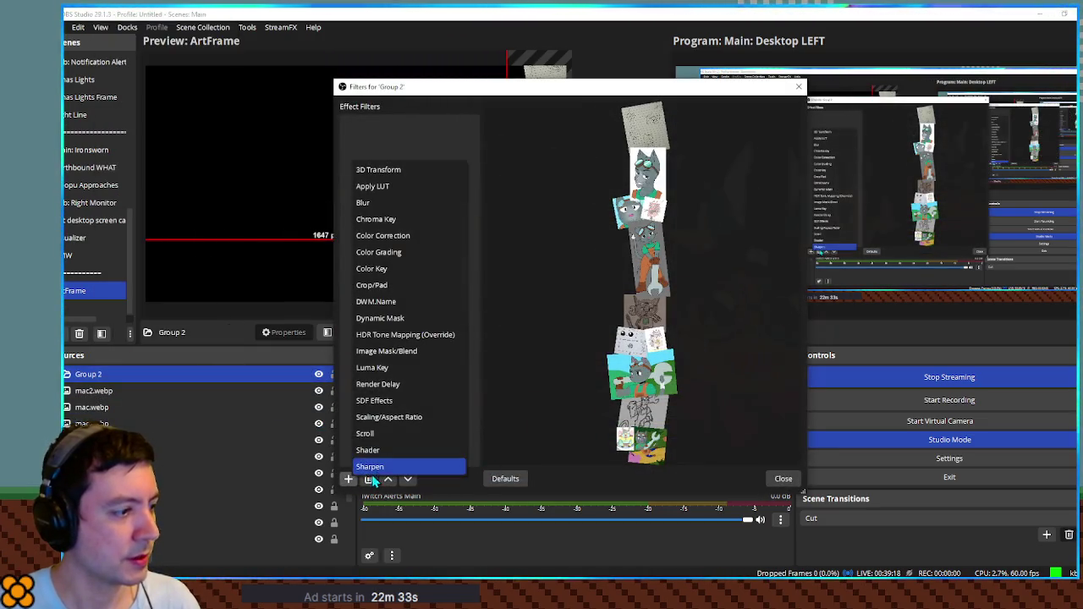
pyautogui.click(389, 431)
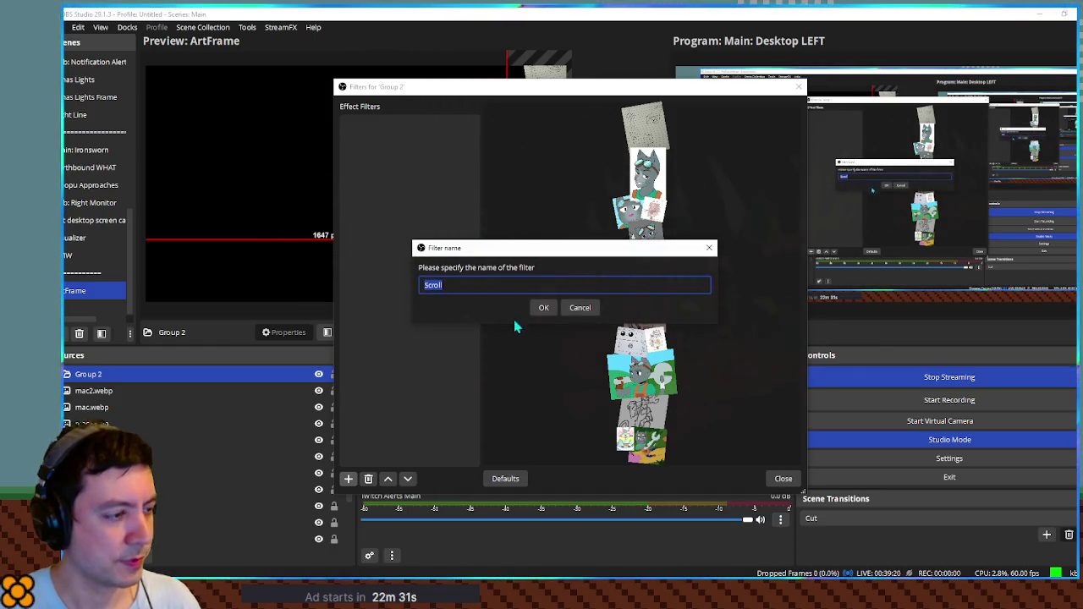
pyautogui.click(544, 307)
pyautogui.write('20')
pyautogui.click(783, 479)
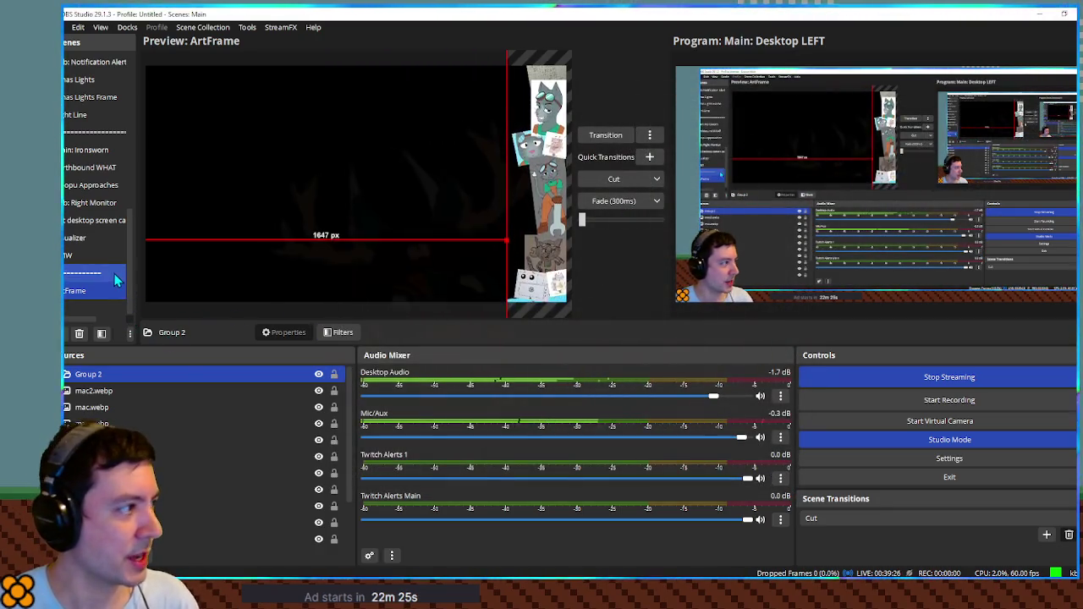
# Bring the Main: Desktop LEFT scene into the preview.
pyautogui.scroll(5, 116, 281)
pyautogui.click(98, 220)
pyautogui.scroll(-5, 204, 457)
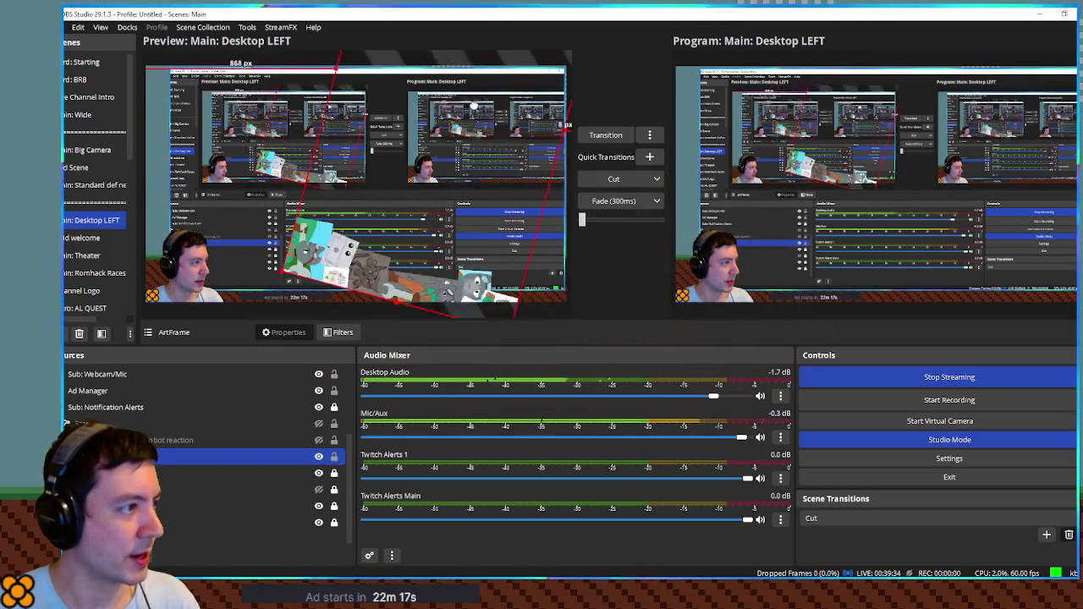
# Stretch the ArtFrame source over the Main: Desktop LEFT canvas, then return to Godot.
pyautogui.moveTo(456, 115)
pyautogui.mouseDown()
pyautogui.moveTo(346, 183)
pyautogui.moveTo(364, 192)
pyautogui.moveTo(362, 181)
pyautogui.mouseUp()
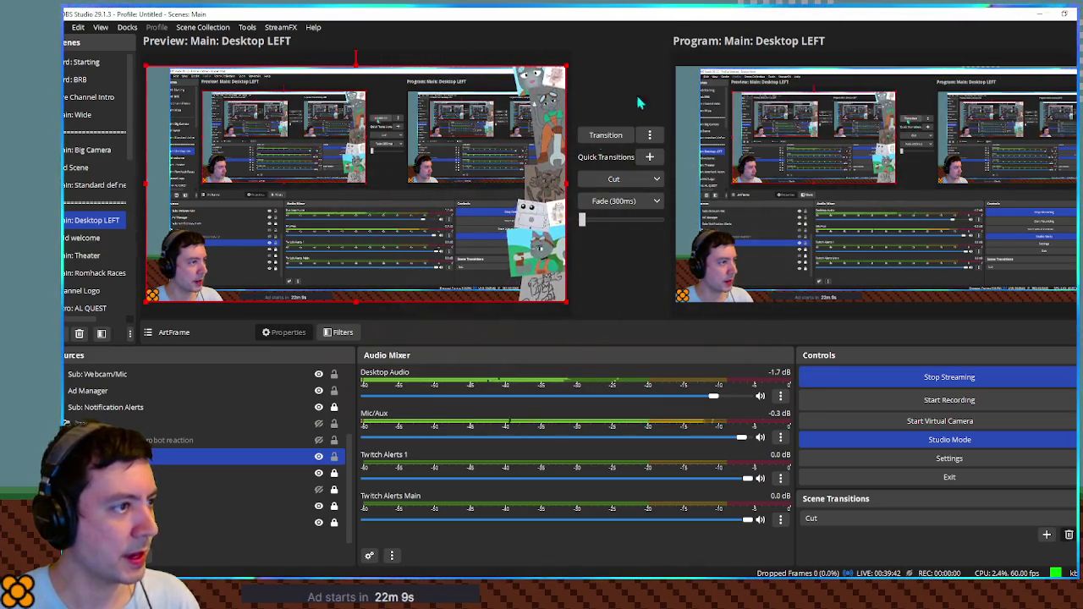
pyautogui.hotkey('alt', 'Tab')
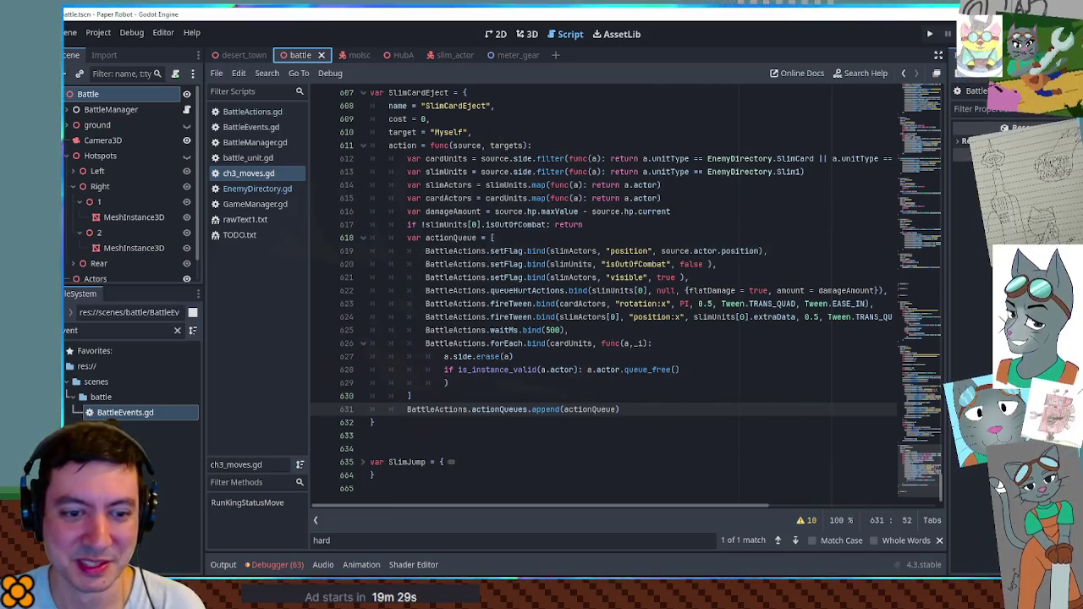
# Put the caret on line 620 of ch3_moves.gd and run the project with F5.
pyautogui.click(620, 270)
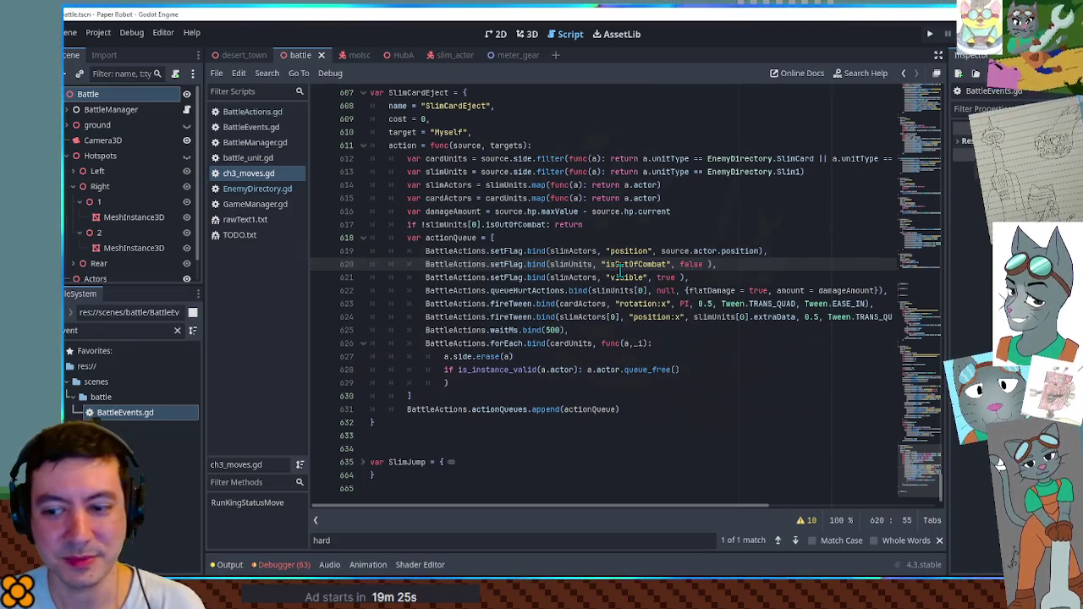
pyautogui.press('F5')
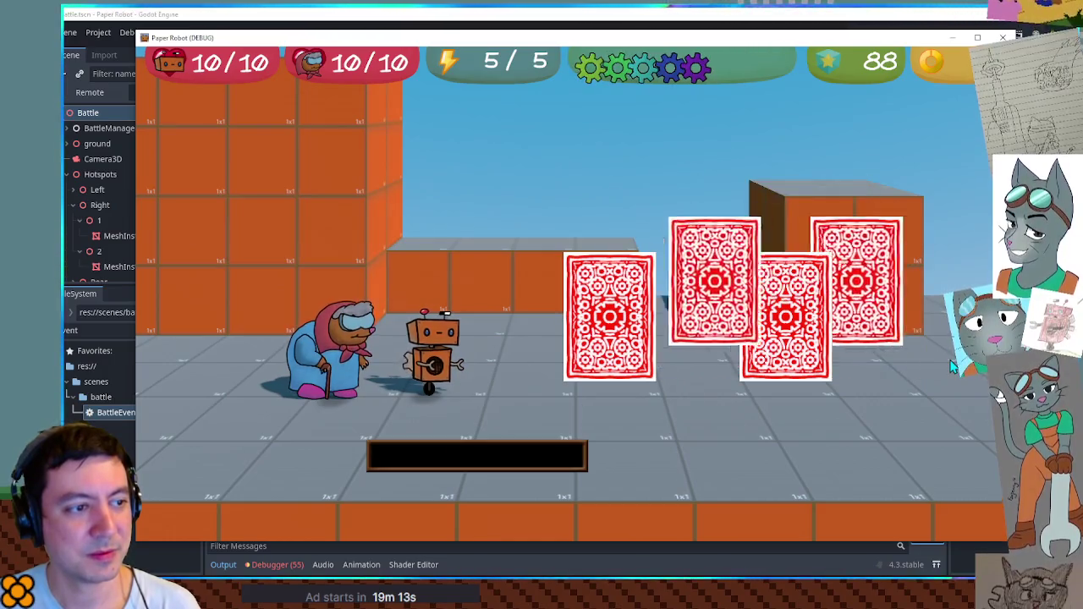
# Attack the second face-down red card with Spring Fling and hit its timing prompts.
pyautogui.press('space')
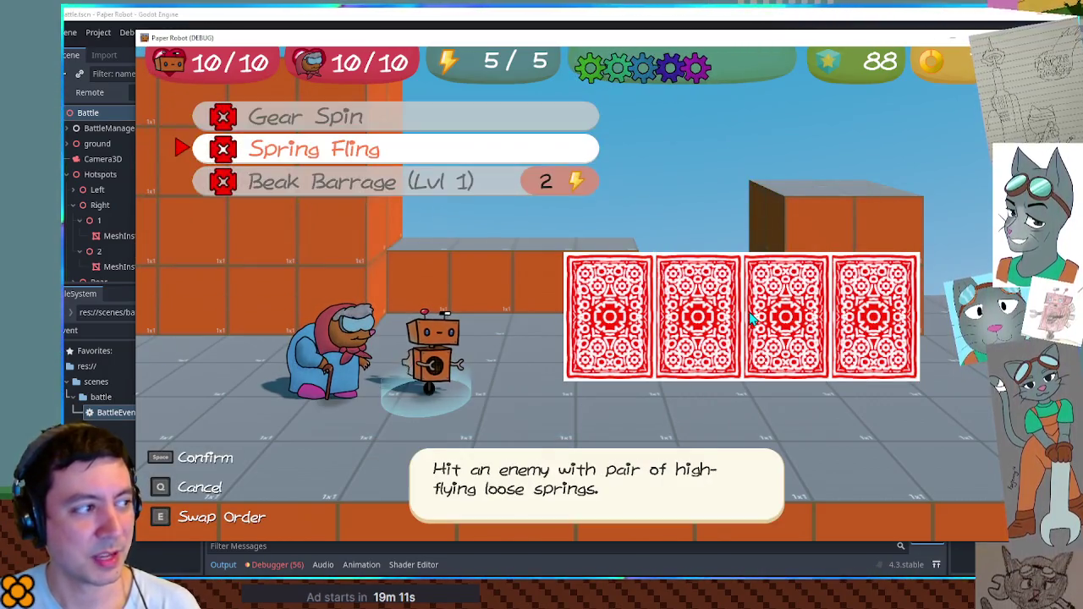
pyautogui.press('space')
pyautogui.press('Right')
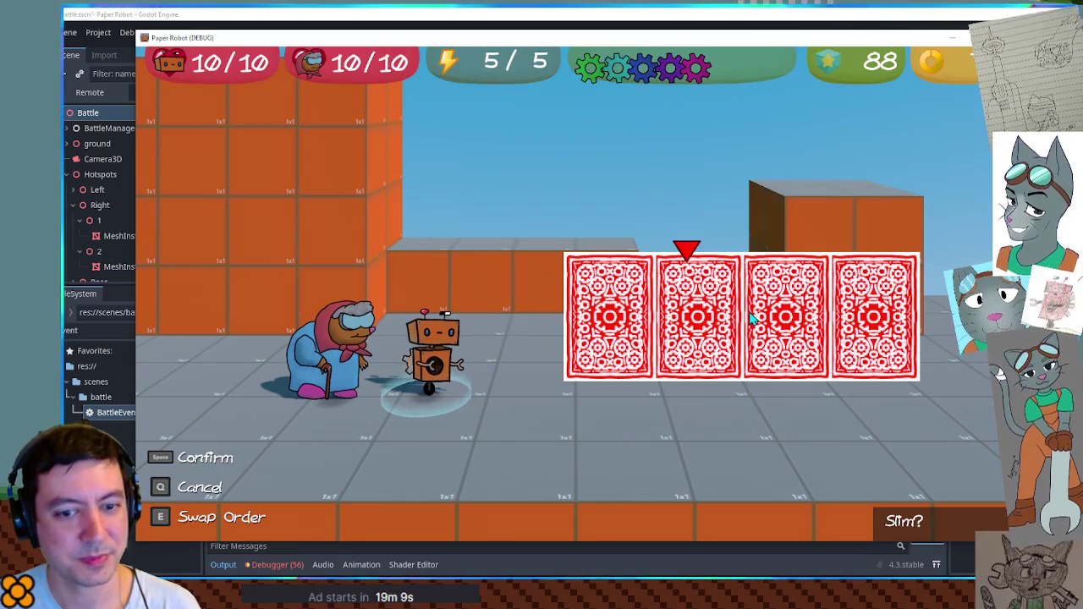
pyautogui.press('space')
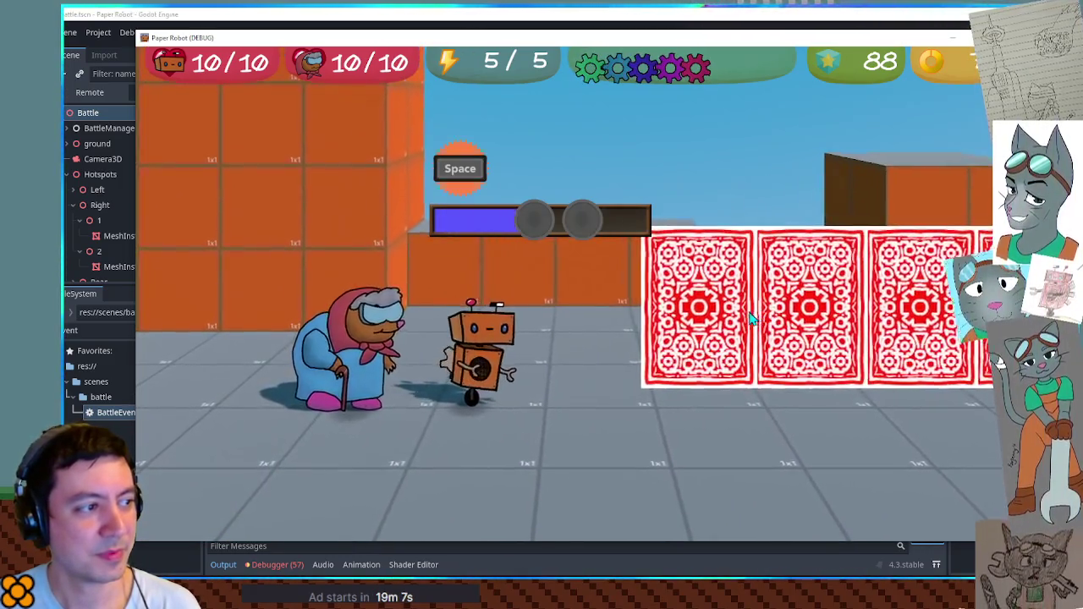
pyautogui.press('space')
pyautogui.press('space')
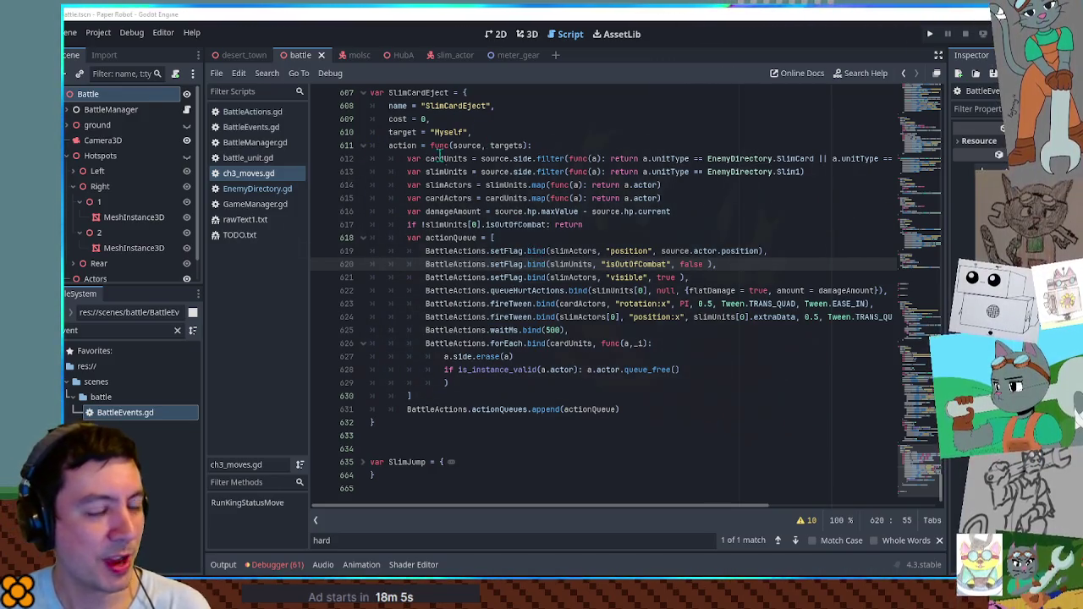
# Put the caret on line 616 and launch the game again into a red-card battle.
pyautogui.click(612, 212)
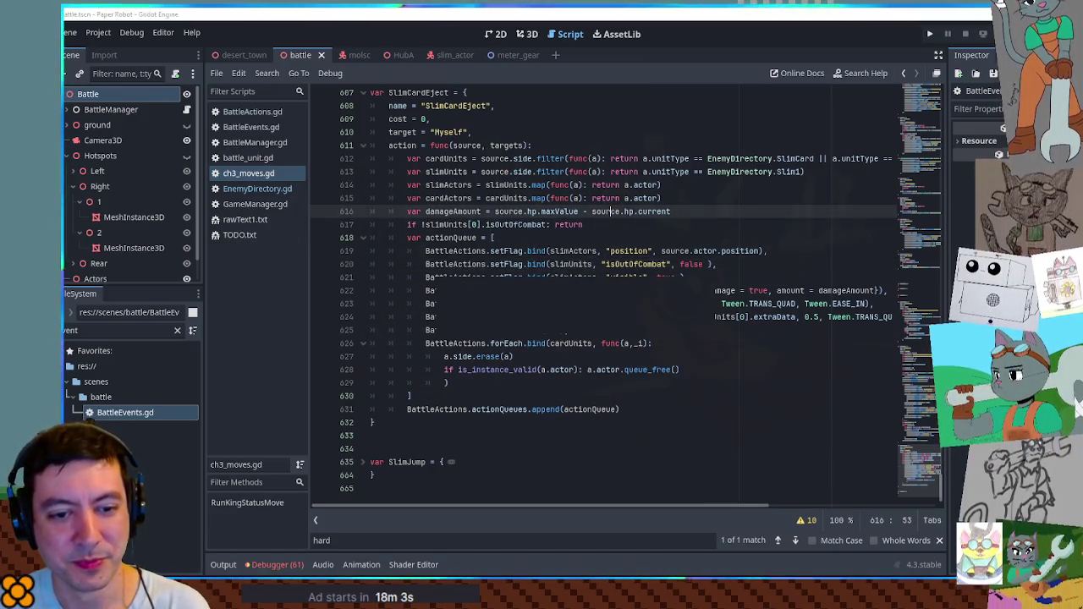
pyautogui.press('F6')
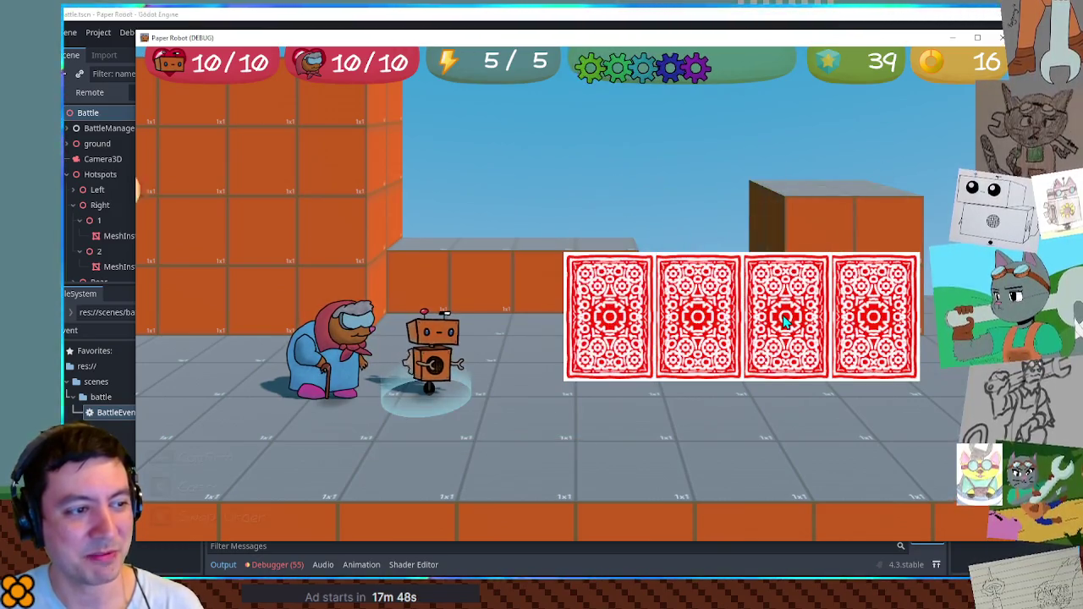
# Attack card 2, dodge up a lane in the W/S minigame, then stop the game with F8.
pyautogui.press('space')
pyautogui.press('space')
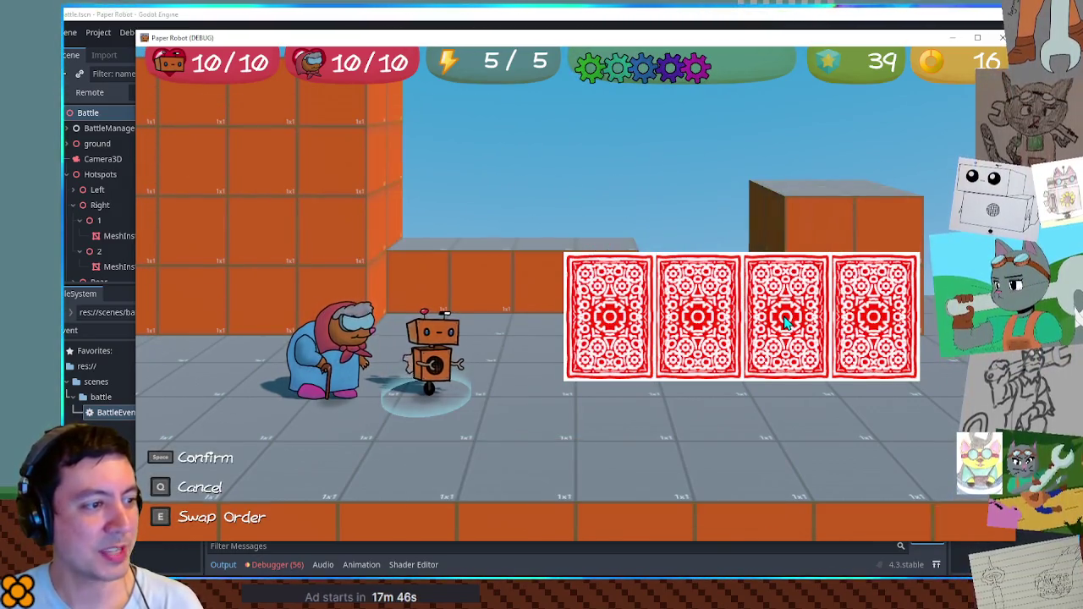
pyautogui.press('space')
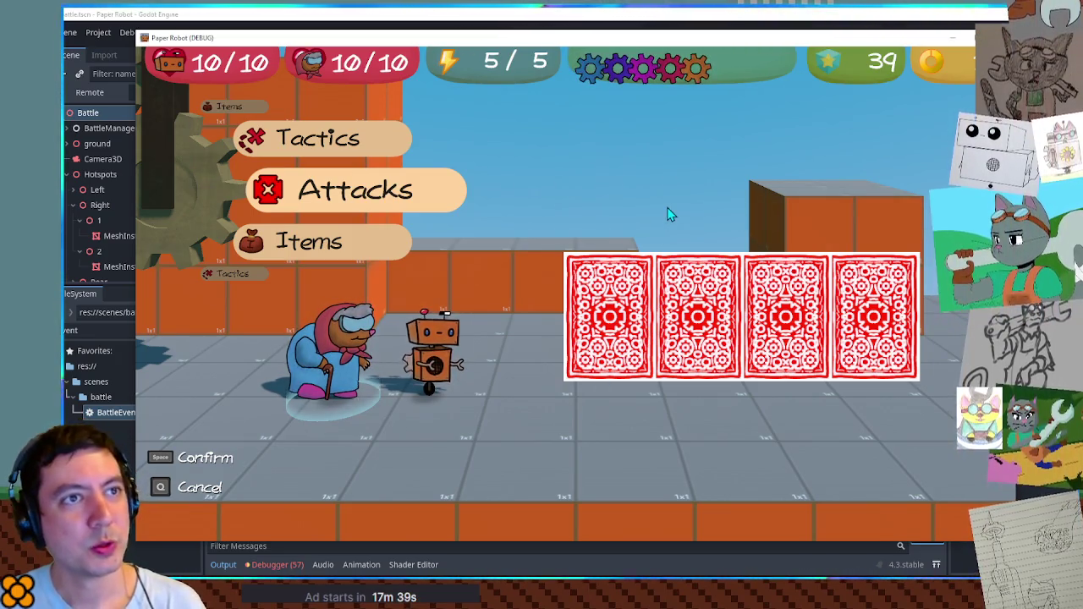
pyautogui.press('space')
pyautogui.press('space')
pyautogui.press('Right')
pyautogui.press('Right')
pyautogui.press('Left')
pyautogui.press('Left')
pyautogui.press('space')
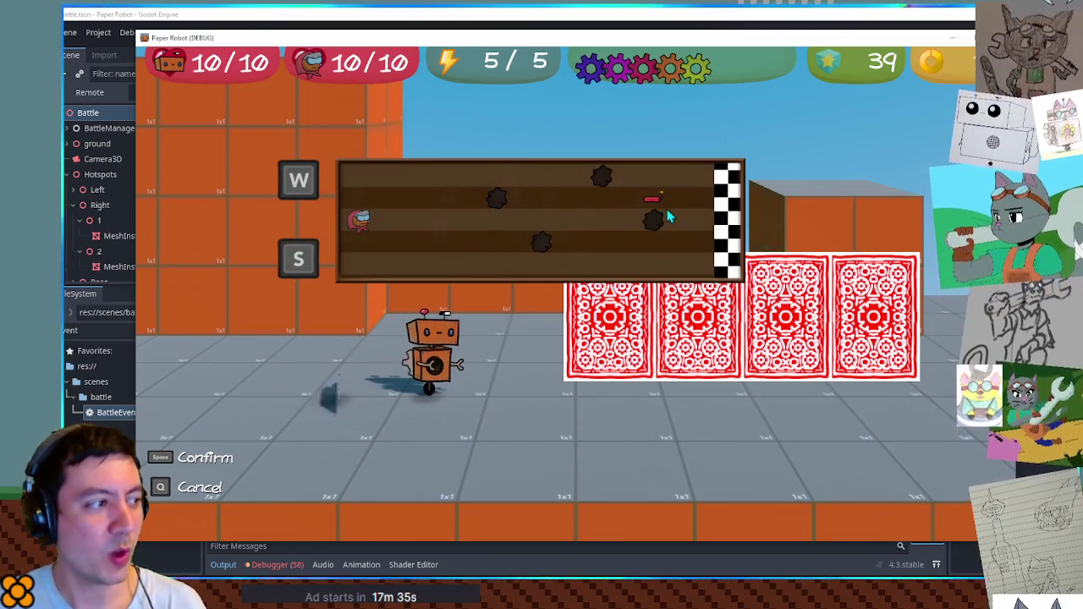
pyautogui.press('w')
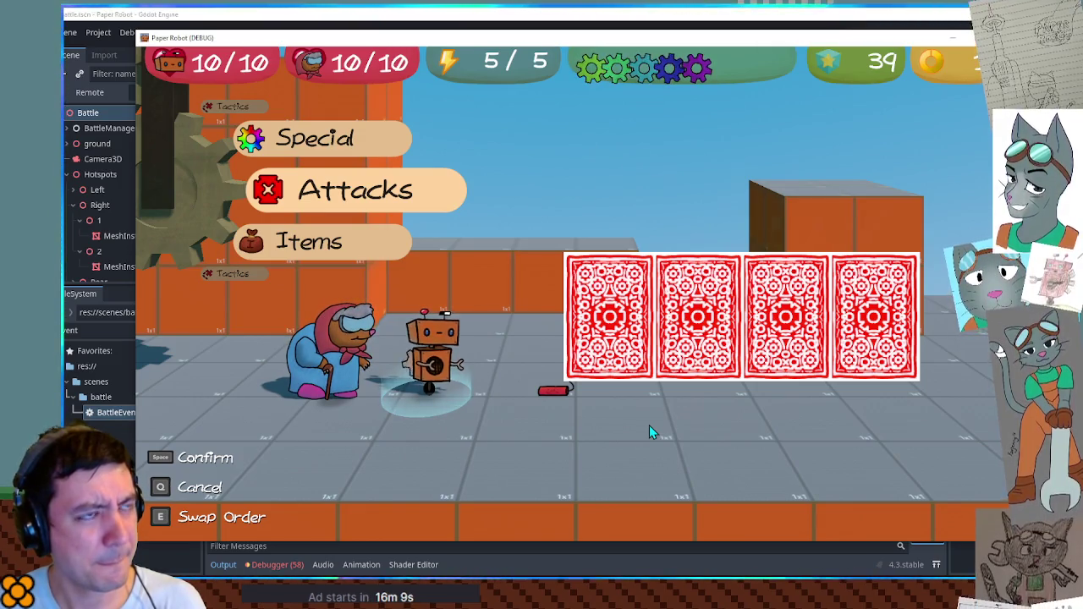
pyautogui.press('F8')
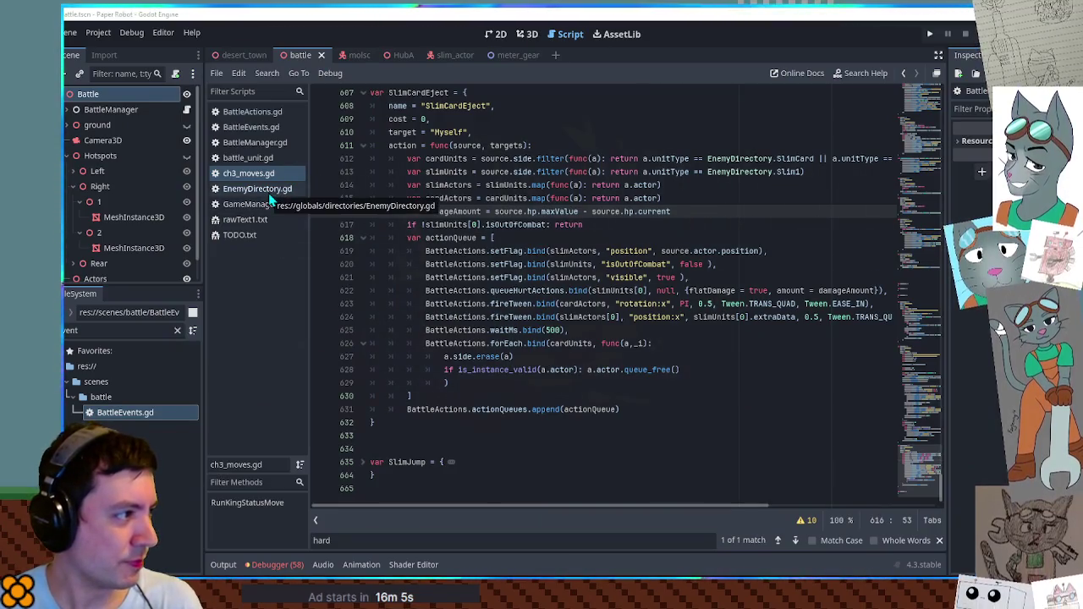
# Open BattleManager.gd and briefly search it for 'dec'.
pyautogui.click(254, 142)
pyautogui.click(685, 260)
pyautogui.hotkey('ctrl', 'f')
pyautogui.write('deci')
pyautogui.press('Escape')
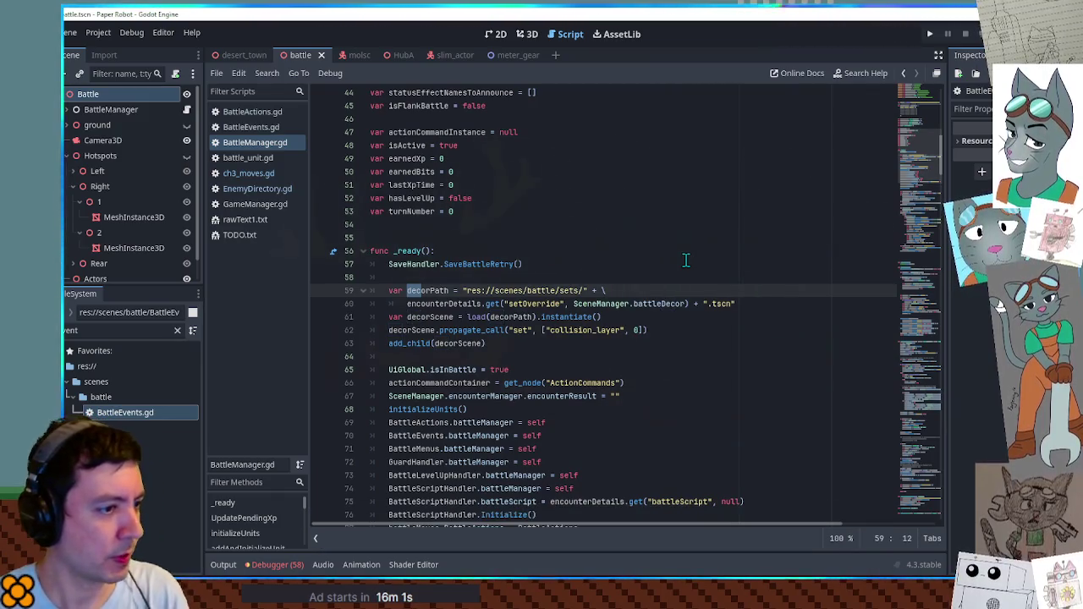
pyautogui.scroll(-1, 685, 263)
# Follow battleDecor on line 60 to its definition in SceneManager.gd.
pyautogui.doubleClick(431, 251)
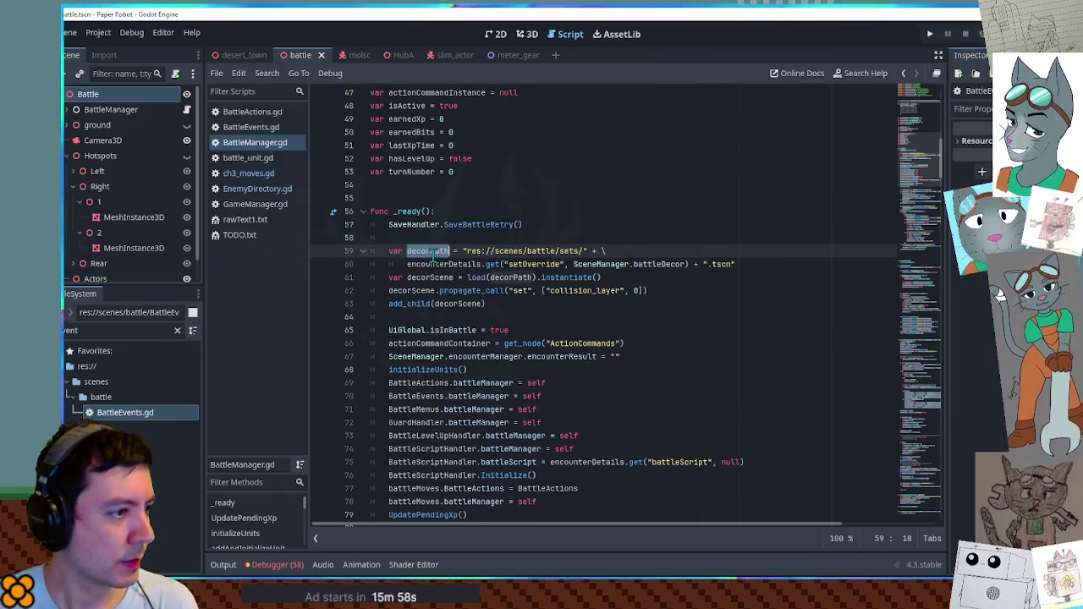
pyautogui.doubleClick(462, 265)
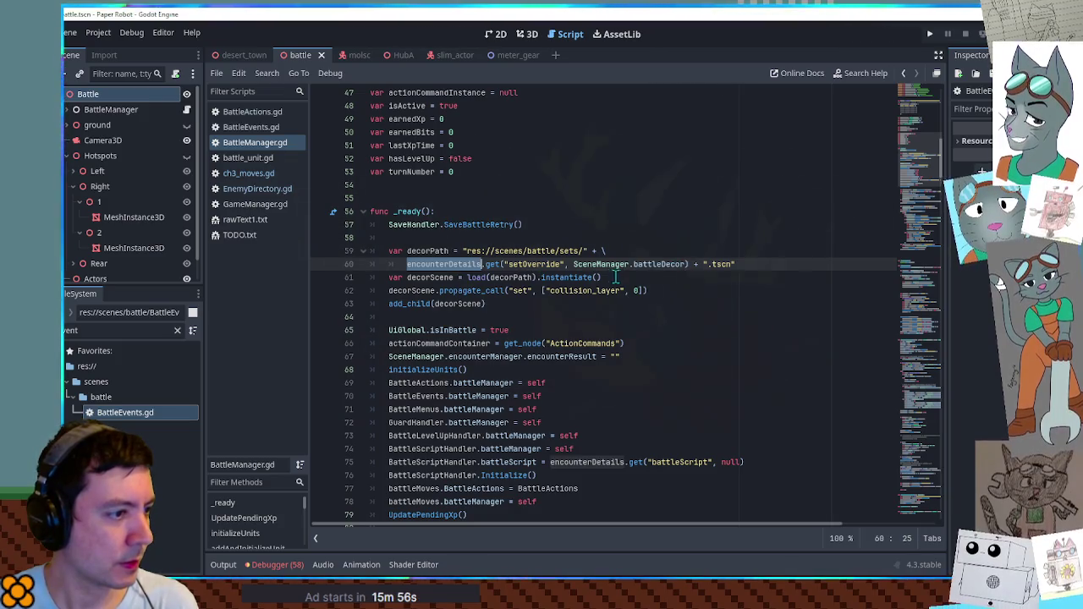
pyautogui.doubleClick(643, 265)
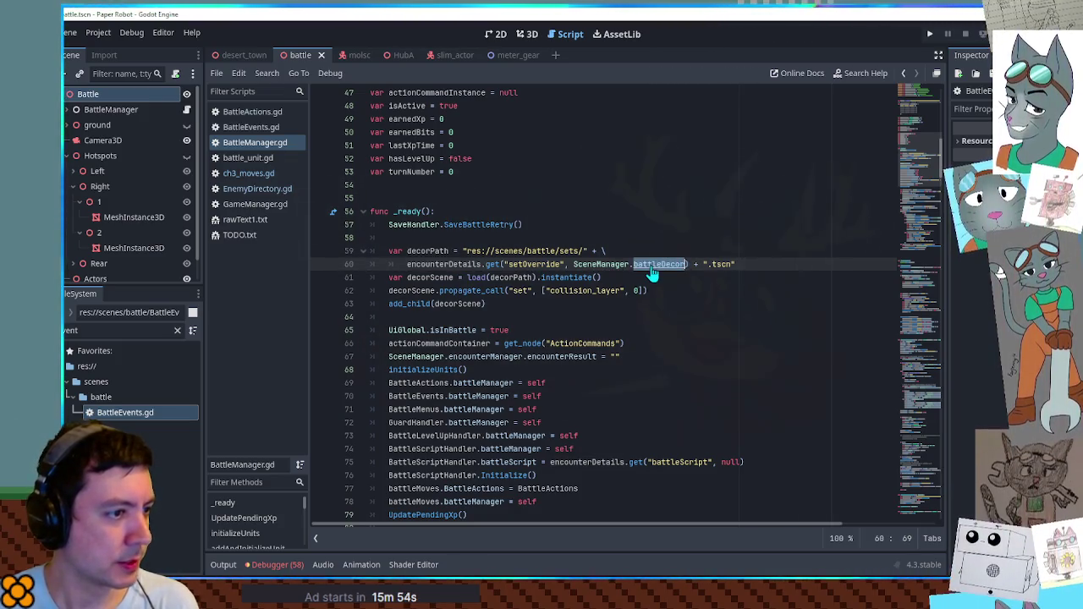
pyautogui.keyDown('ctrl'); pyautogui.click(651, 265); pyautogui.keyUp('ctrl')
# Select battleDecor (default "99-test") on line 24 and open Find in Files for it.
pyautogui.scroll(2, 526, 233)
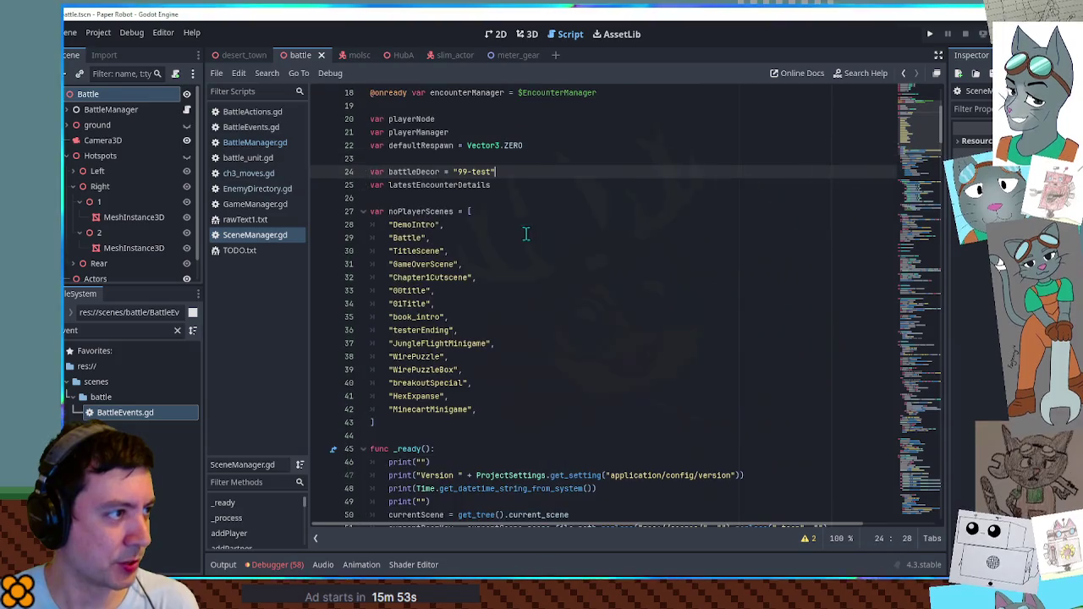
pyautogui.doubleClick(409, 174)
pyautogui.moveTo(409, 173)
pyautogui.mouseDown()
pyautogui.moveTo(505, 173)
pyautogui.moveTo(455, 174)
pyautogui.mouseUp()
pyautogui.doubleClick(413, 173)
pyautogui.hotkey('ctrl', 'f')
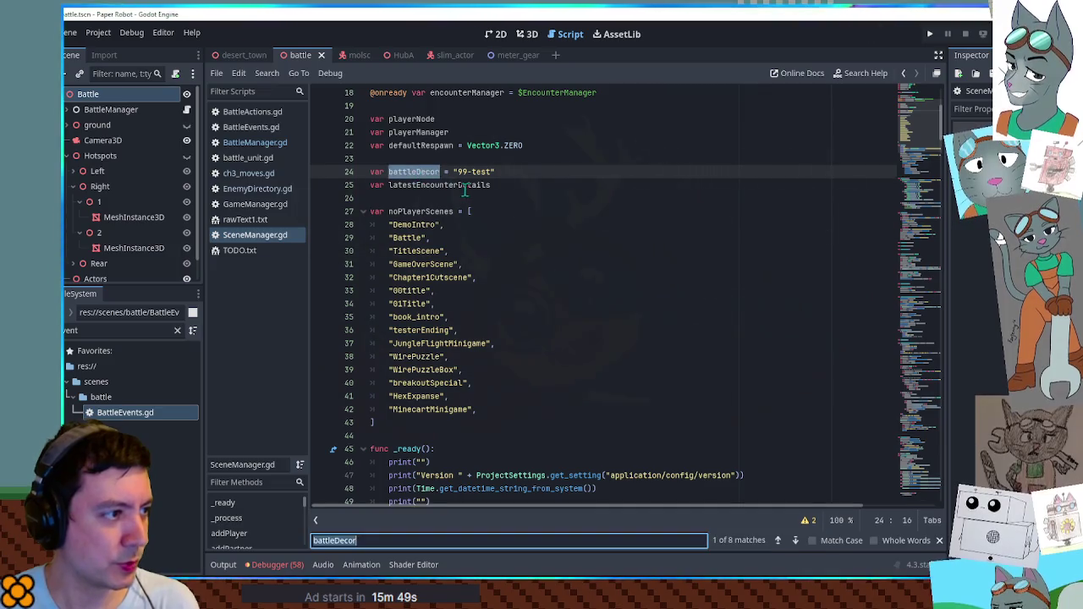
pyautogui.hotkey('ctrl', 'shift', 'f')
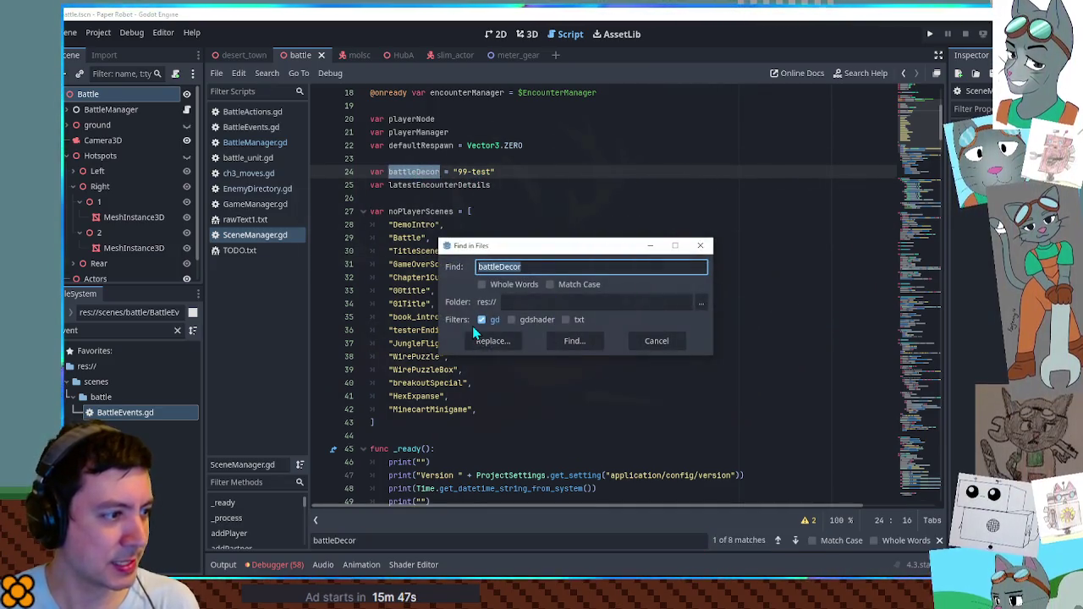
# Run the project-wide battleDecor search and review its 9 matches across 2 files.
pyautogui.click(577, 342)
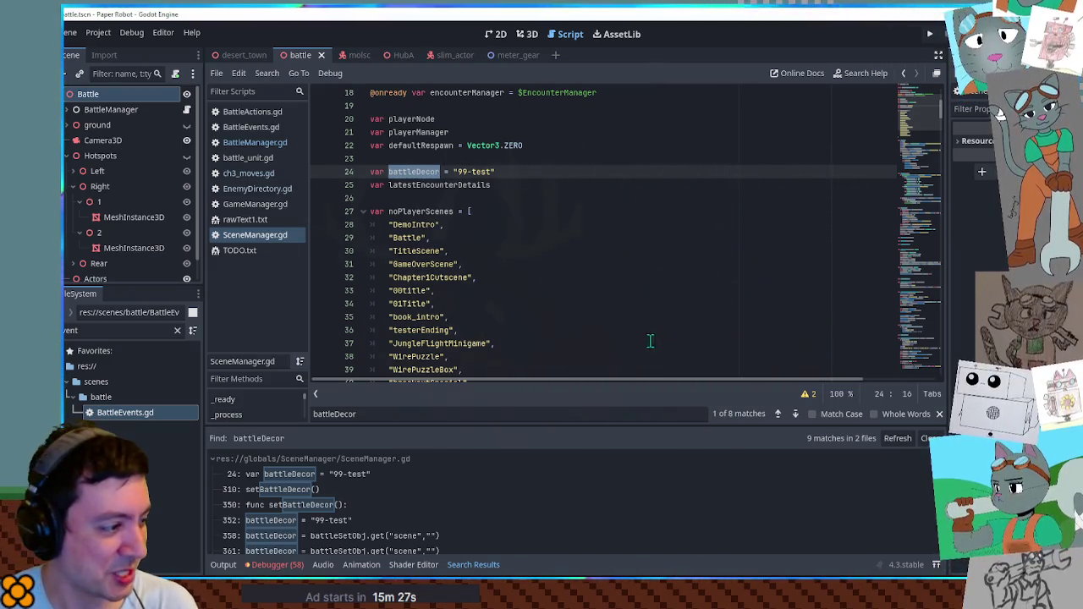
pyautogui.scroll(-3, 567, 482)
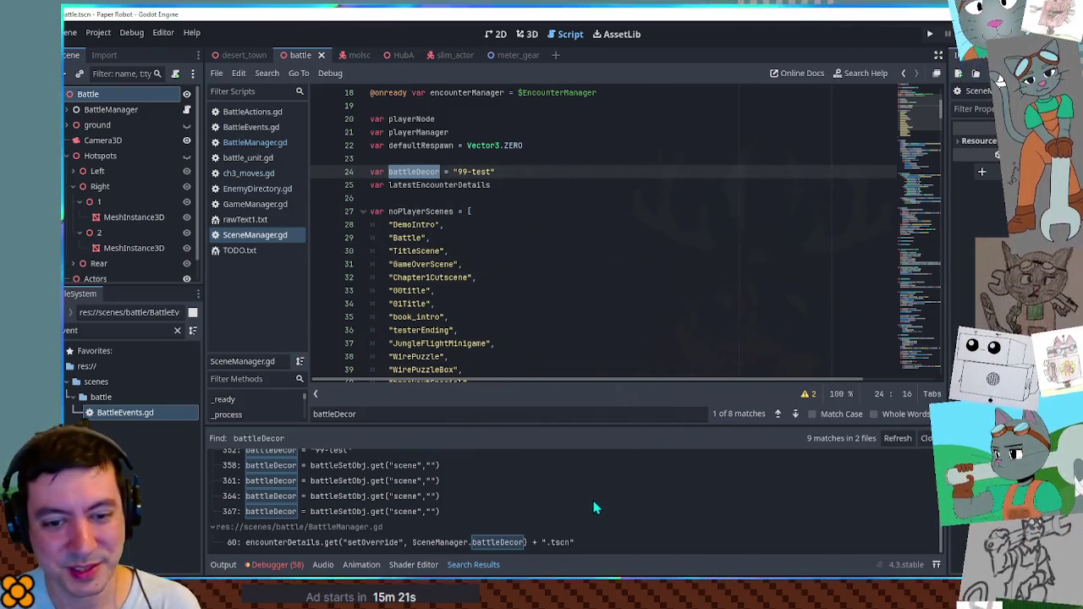
pyautogui.scroll(1, 592, 508)
pyautogui.scroll(-1, 592, 508)
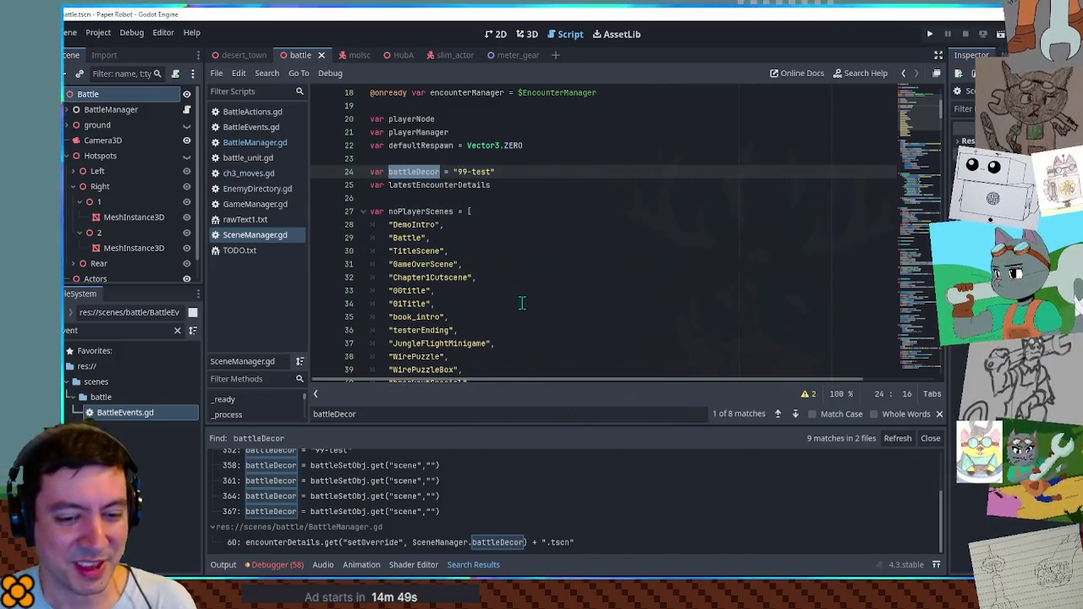
pyautogui.scroll(-5, 523, 304)
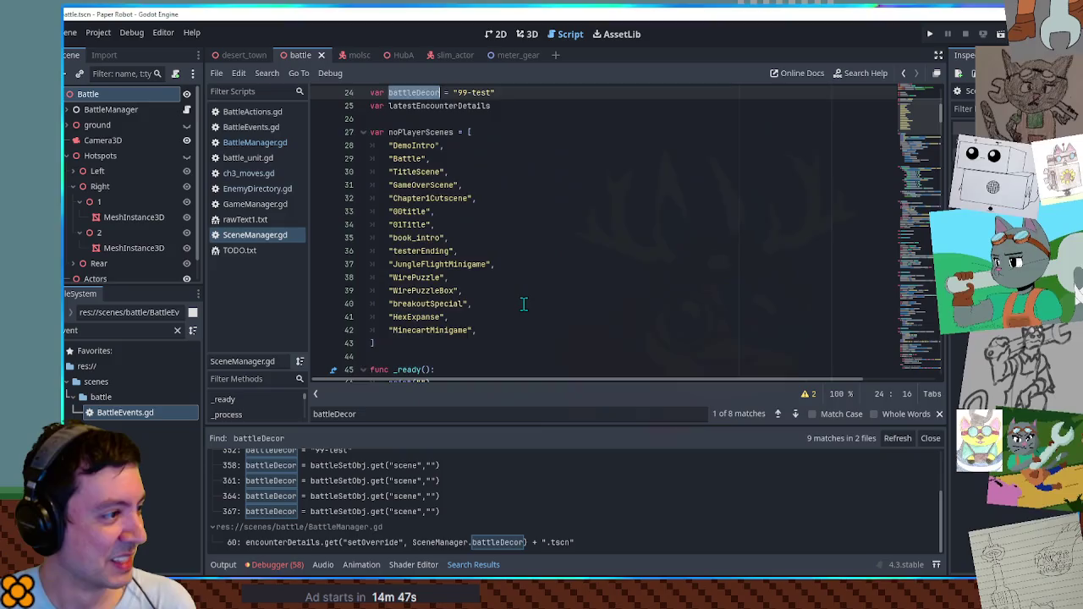
pyautogui.scroll(-3, 525, 302)
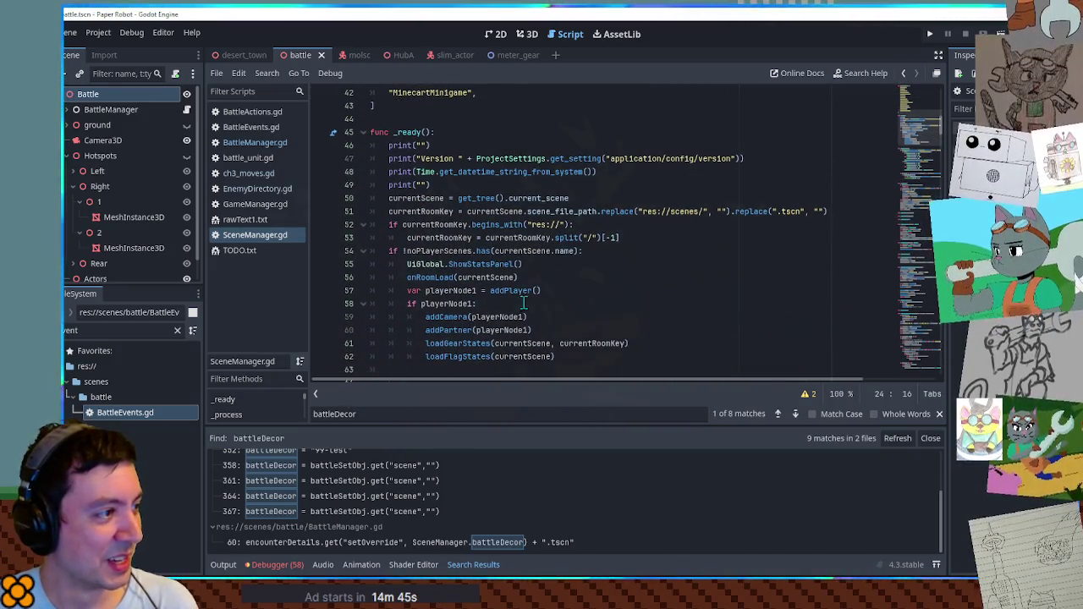
pyautogui.scroll(7, 524, 302)
pyautogui.scroll(3, 525, 302)
pyautogui.scroll(1, 427, 539)
pyautogui.scroll(-1, 427, 540)
pyautogui.scroll(1, 445, 523)
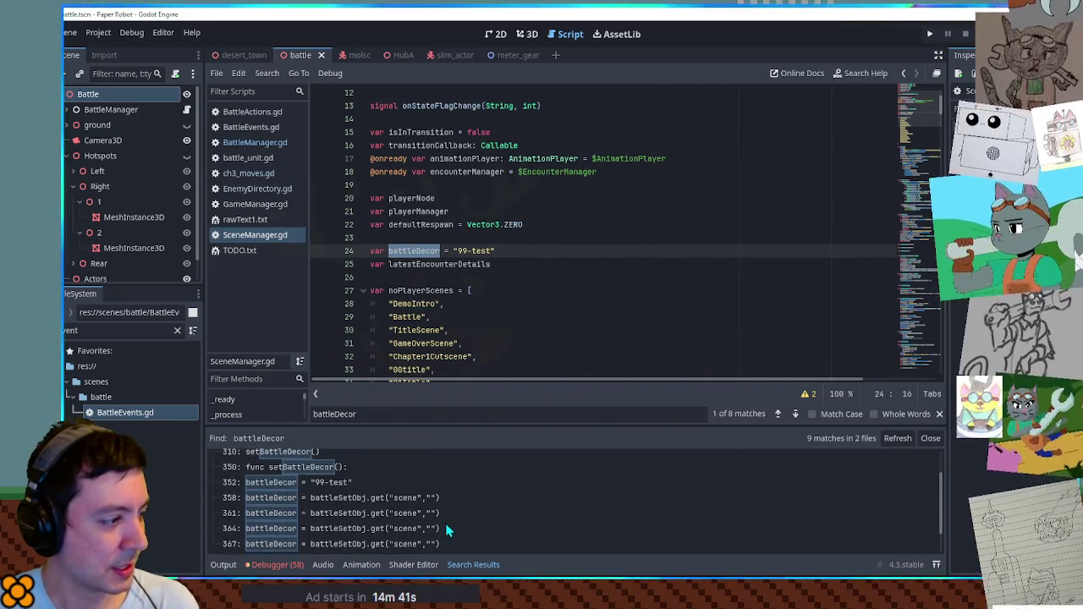
pyautogui.scroll(-2, 436, 518)
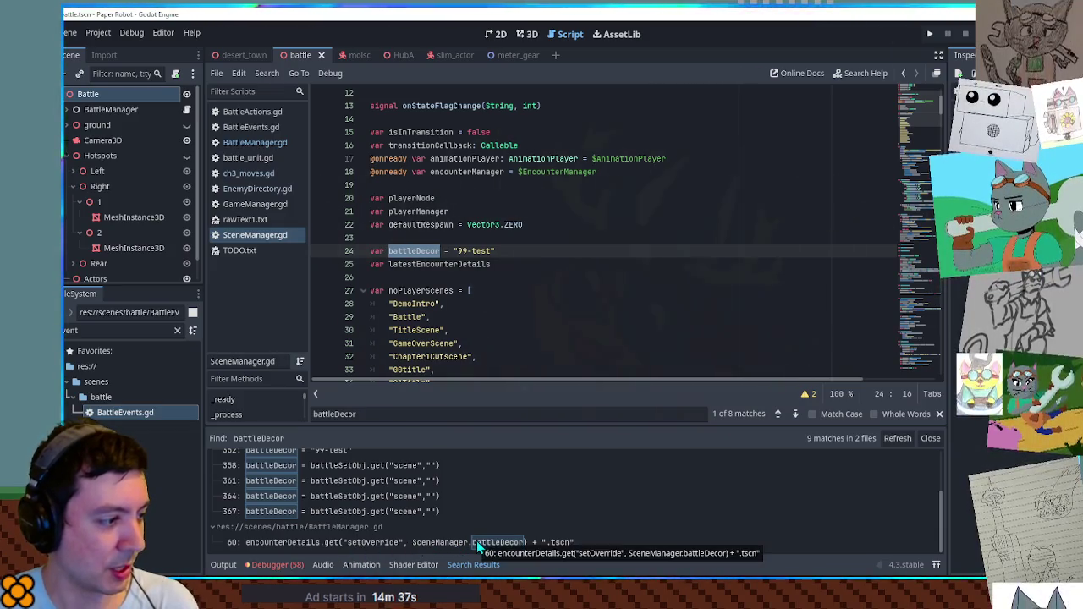
pyautogui.scroll(-10, 558, 343)
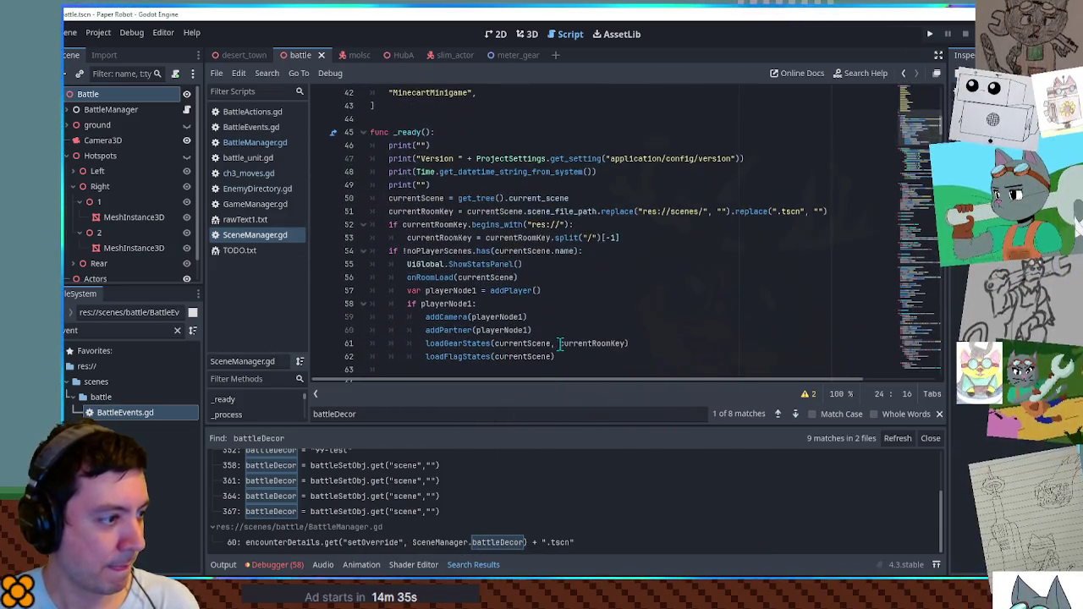
# Return to BattleManager.gd, select battleDecor on line 60, and reopen Find in Files.
pyautogui.click(249, 144)
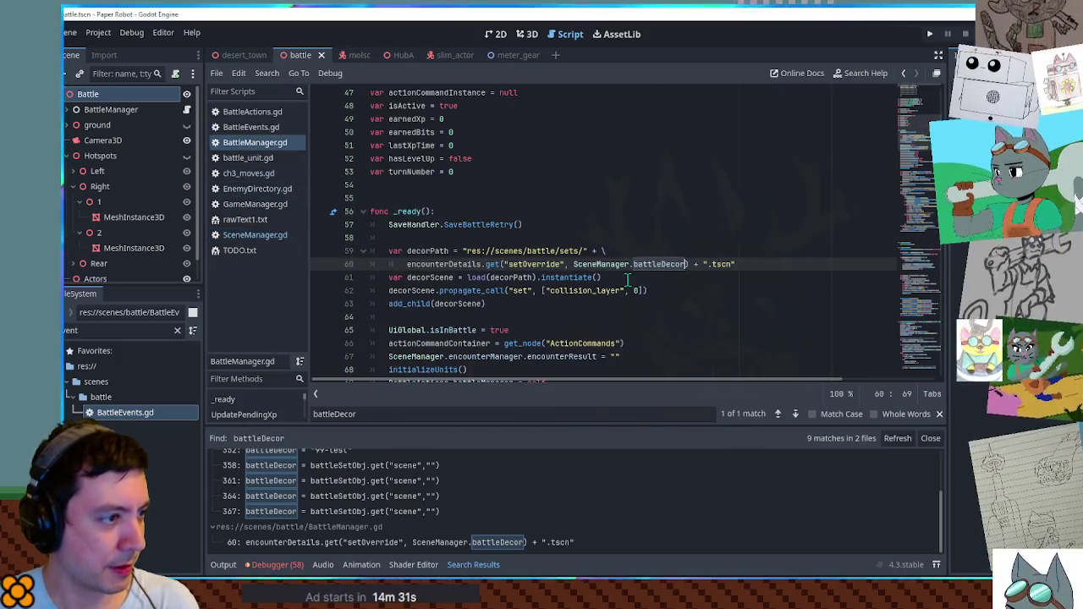
pyautogui.doubleClick(436, 251)
pyautogui.scroll(-2, 482, 267)
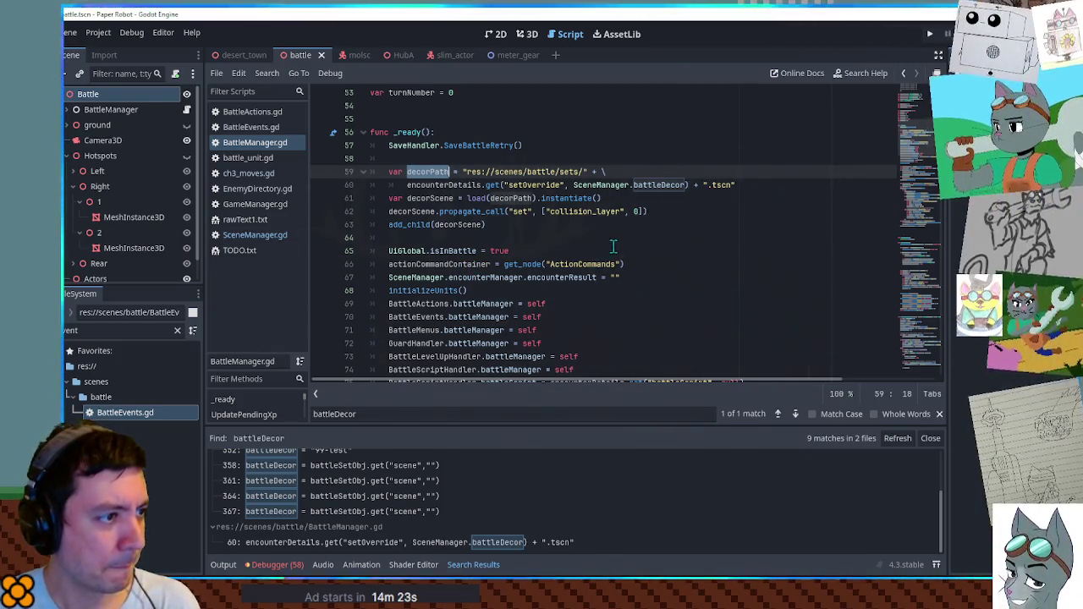
pyautogui.doubleClick(536, 185)
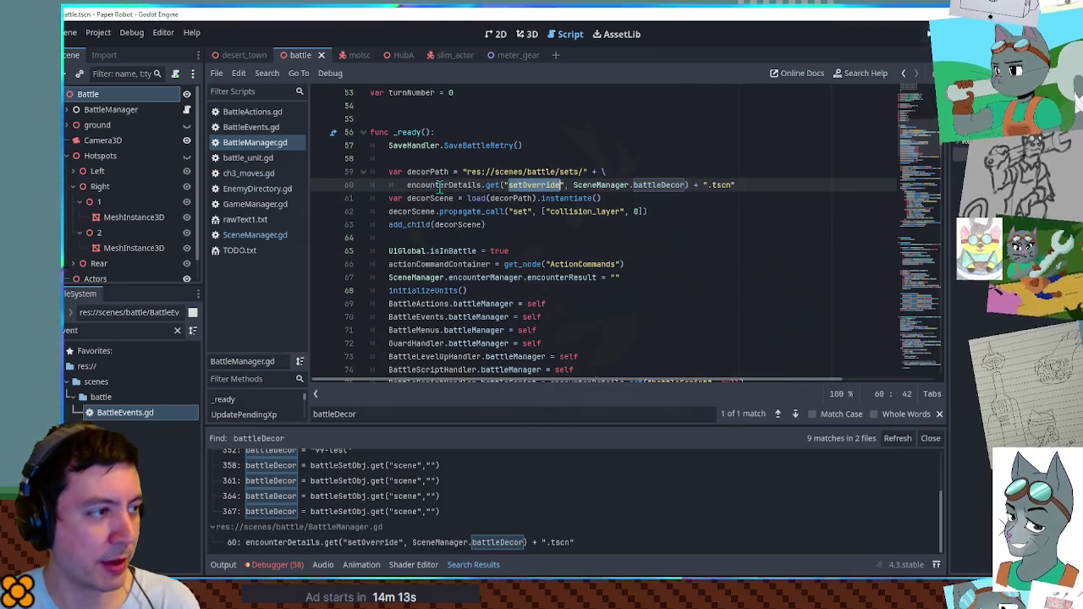
pyautogui.doubleClick(597, 186)
pyautogui.doubleClick(635, 186)
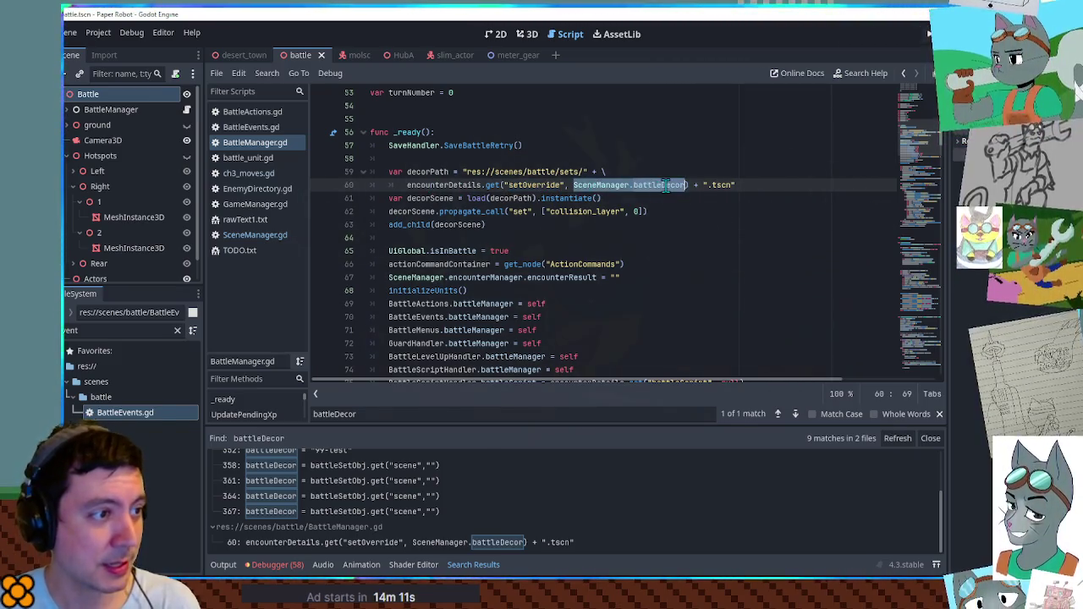
pyautogui.click(658, 186)
pyautogui.doubleClick(658, 187)
pyautogui.hotkey('ctrl', 'shift', 'f')
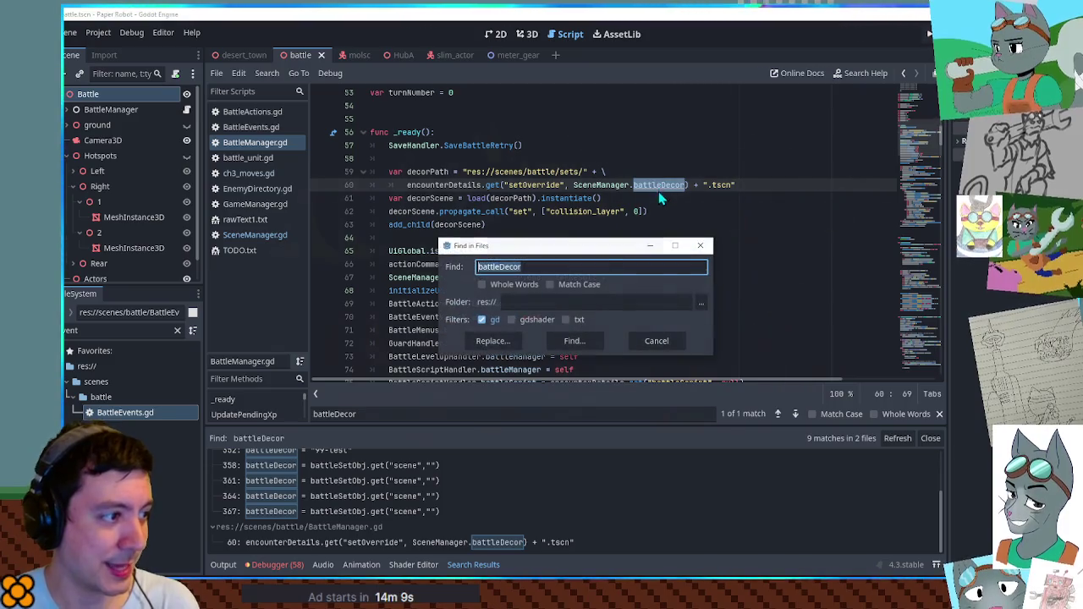
pyautogui.click(581, 341)
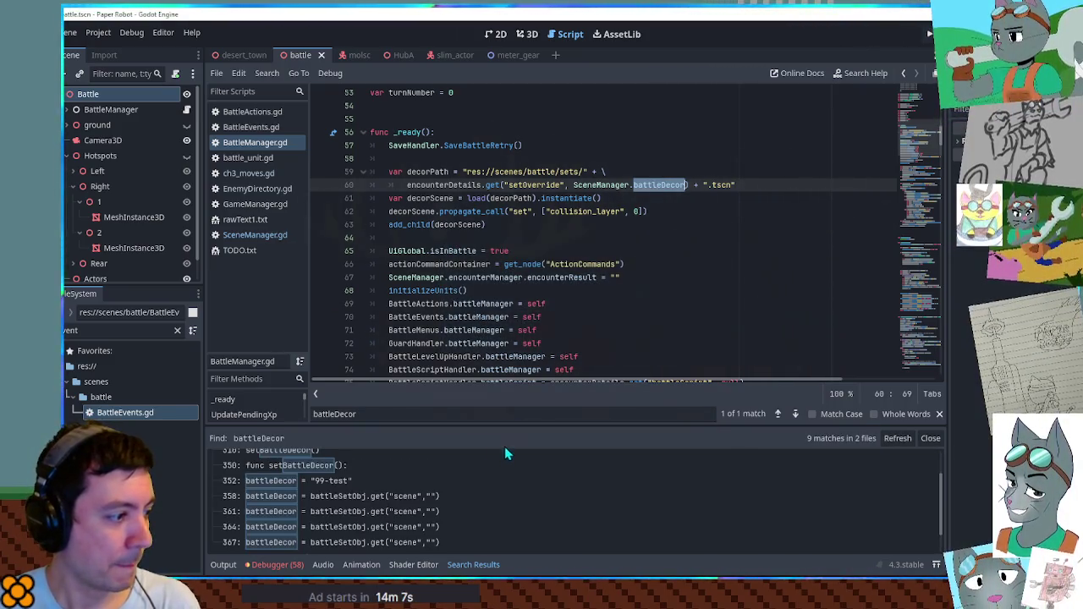
pyautogui.click(343, 499)
pyautogui.scroll(-4, 570, 292)
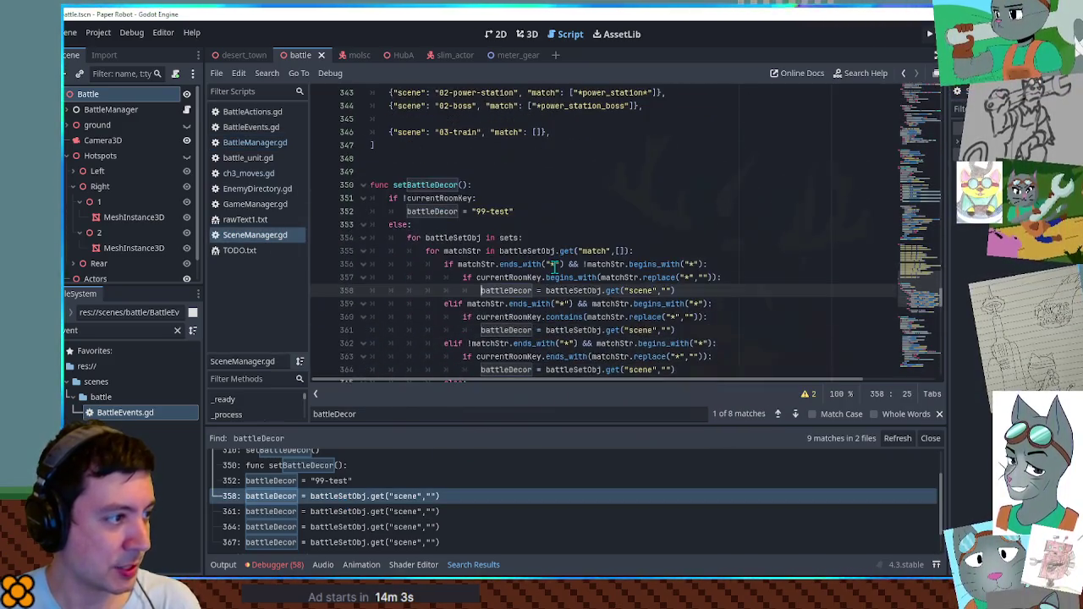
pyautogui.doubleClick(573, 211)
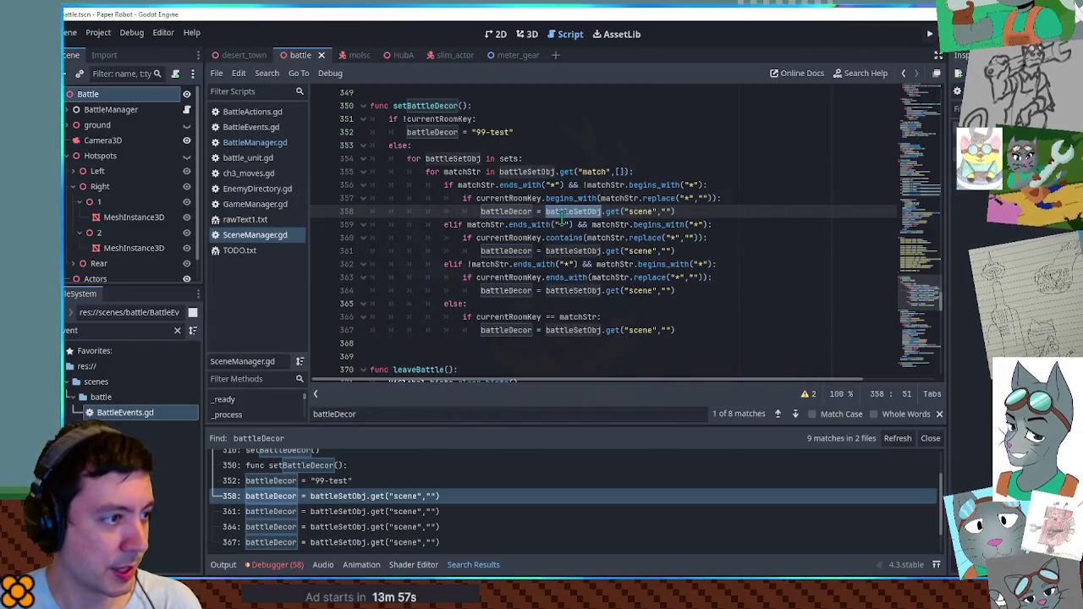
pyautogui.scroll(10, 584, 222)
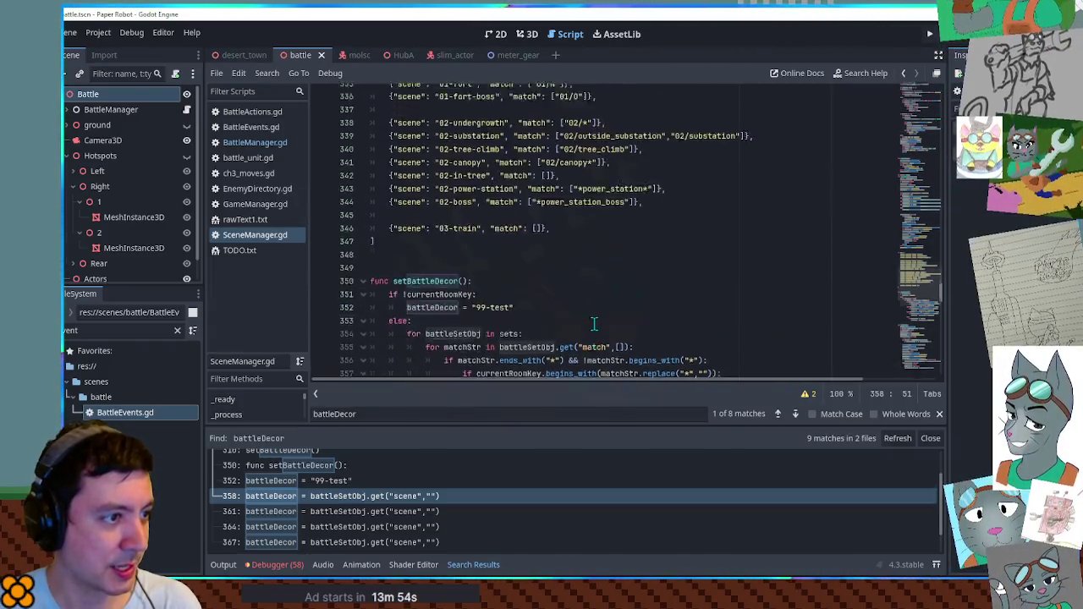
pyautogui.scroll(-5, 584, 279)
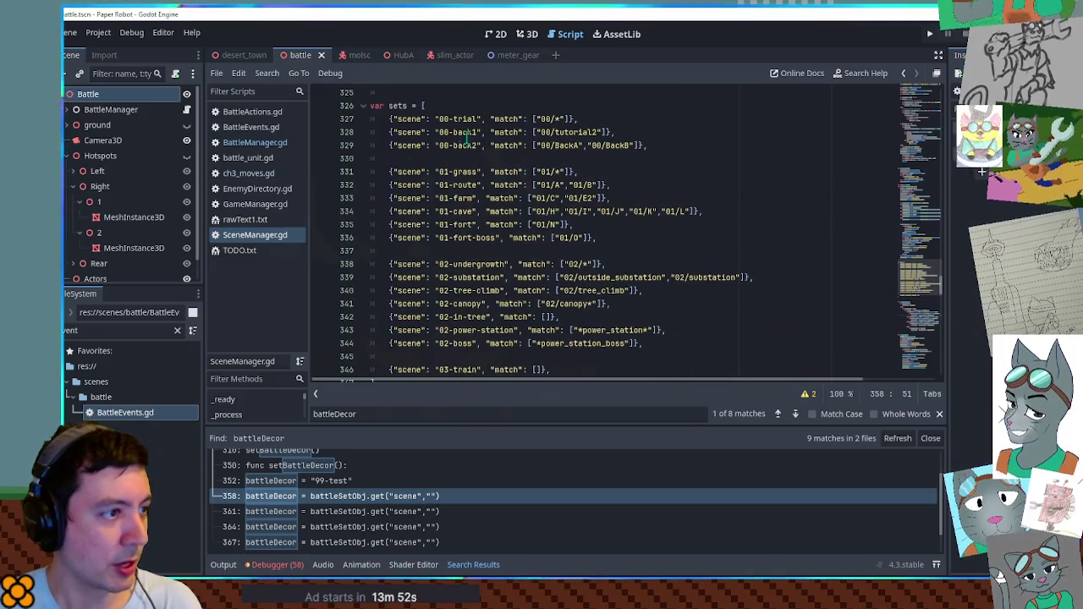
pyautogui.scroll(2, 458, 161)
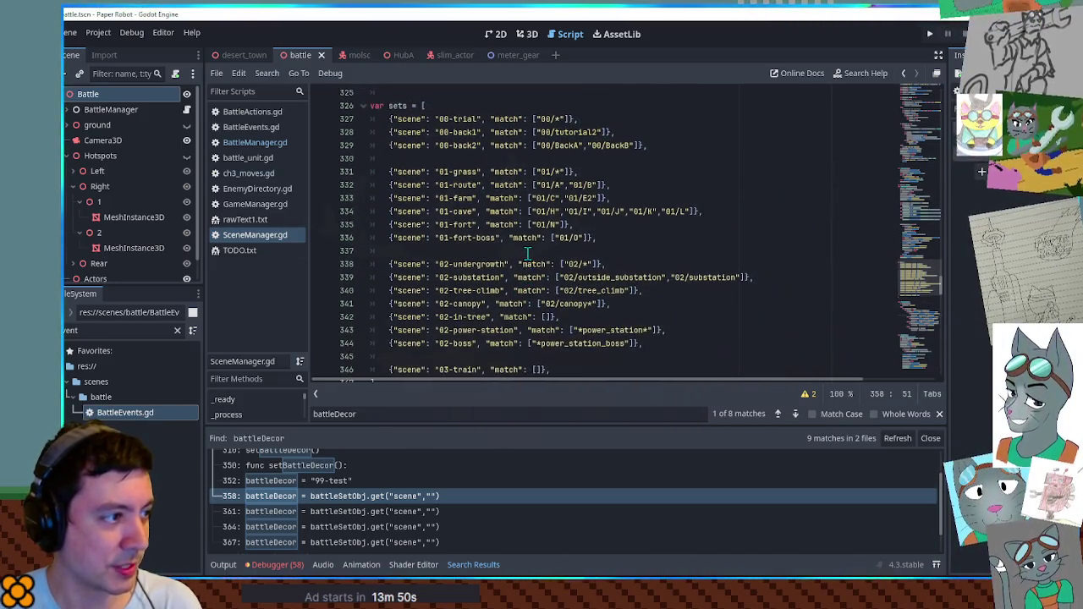
pyautogui.scroll(-1, 458, 161)
pyautogui.scroll(-3, 457, 161)
pyautogui.scroll(4, 423, 126)
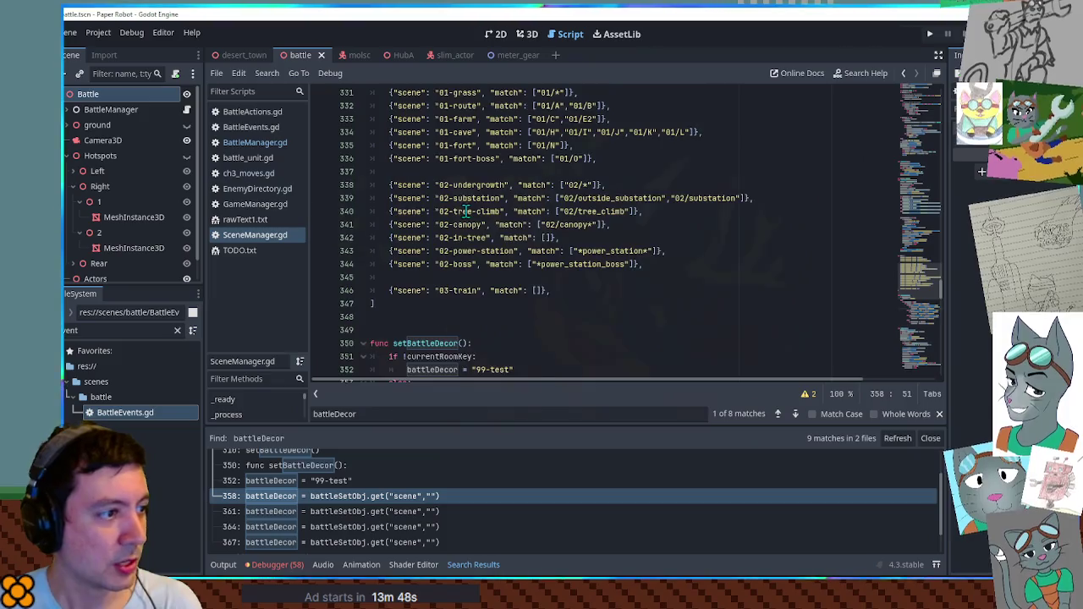
pyautogui.click(397, 107)
pyautogui.moveTo(924, 274)
pyautogui.mouseDown()
pyautogui.moveTo(930, 282)
pyautogui.moveTo(942, 127)
pyautogui.mouseUp()
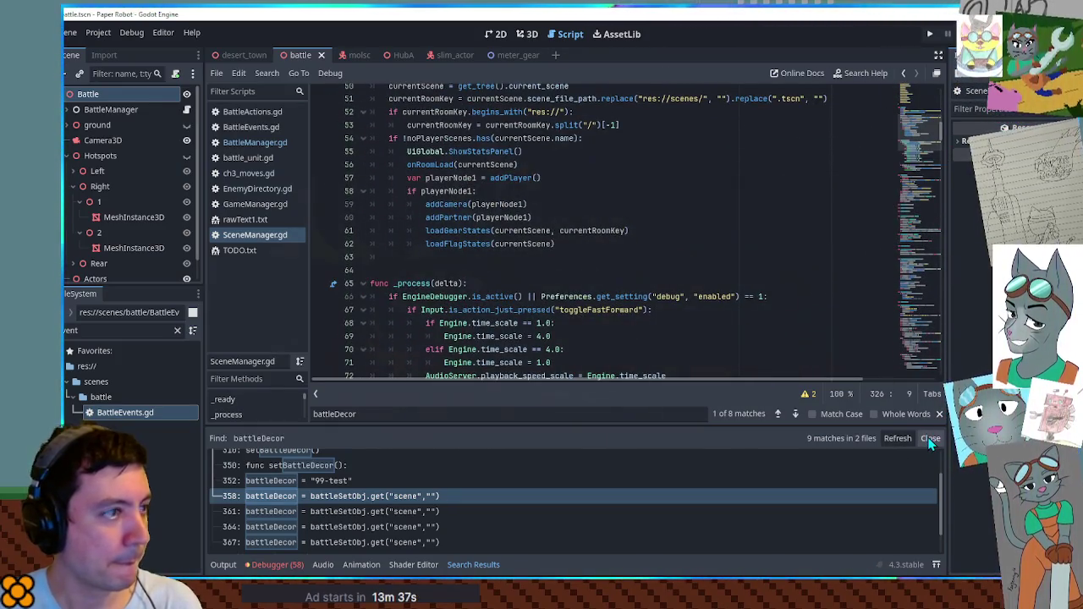
# Close the search results and select the battleDecor variable on line 24.
pyautogui.click(930, 439)
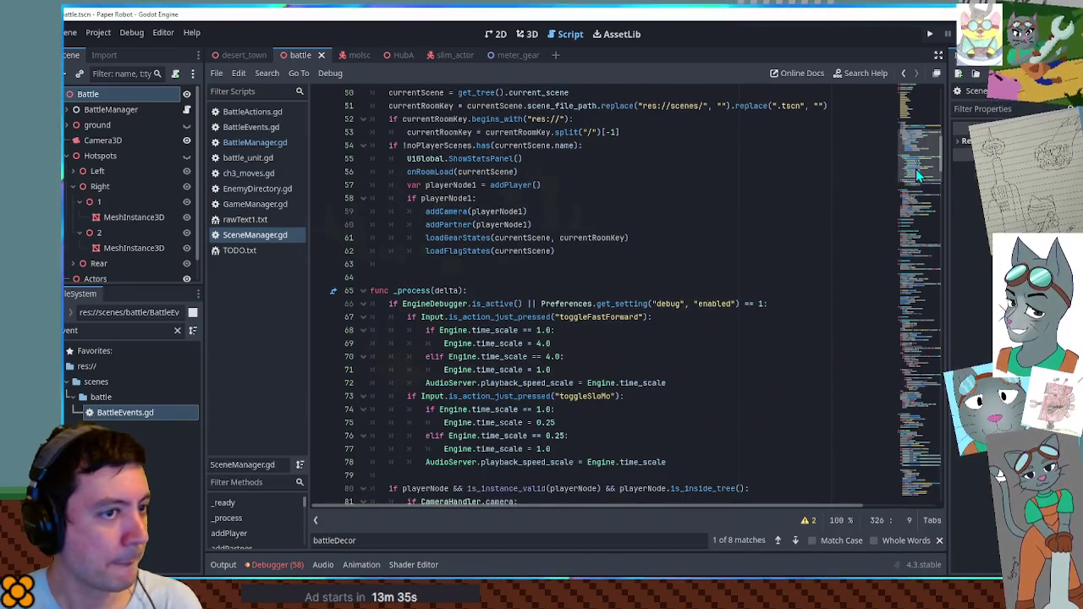
pyautogui.moveTo(915, 168); pyautogui.dragTo(924, 110)
pyautogui.scroll(-2, 510, 339)
pyautogui.doubleClick(423, 314)
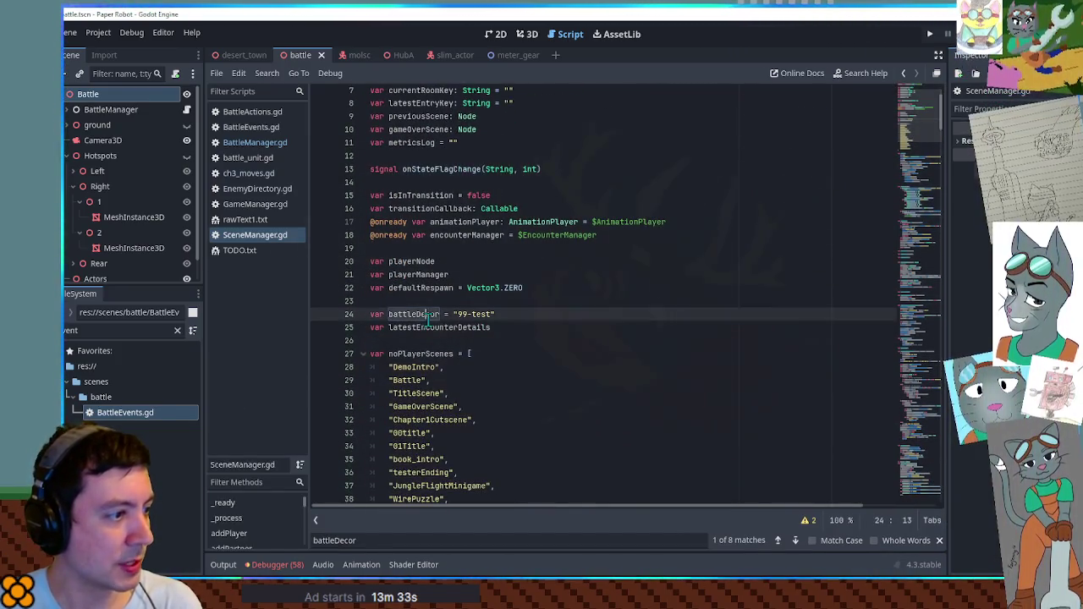
pyautogui.scroll(-8, 469, 330)
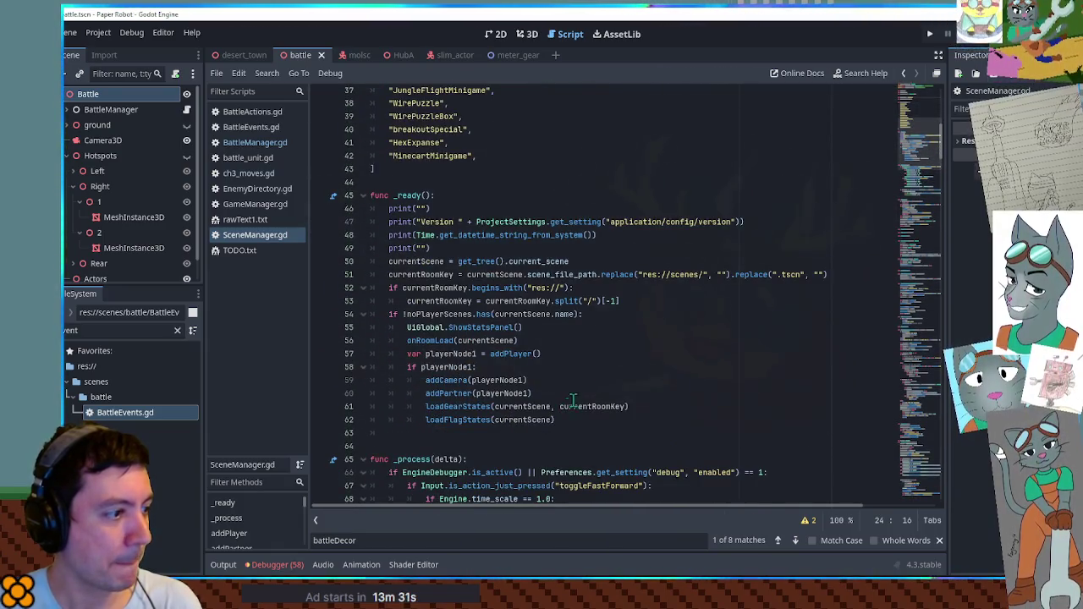
# Add a new line 50 in _ready containing sets.pick_random().
pyautogui.click(570, 420)
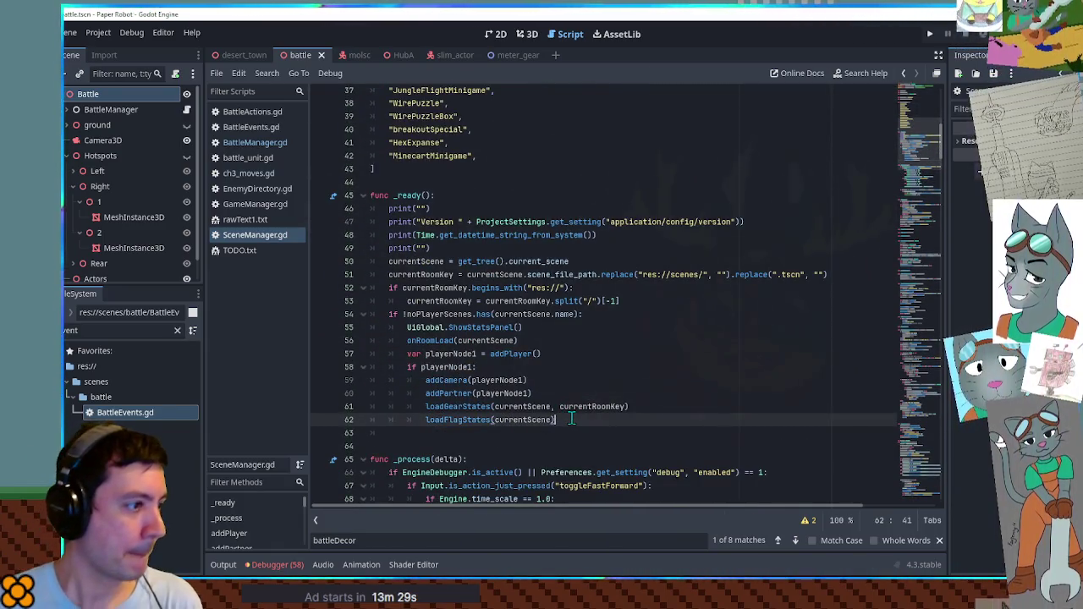
pyautogui.press('Up')
pyautogui.press('Up')
pyautogui.press('Up')
pyautogui.press('Up')
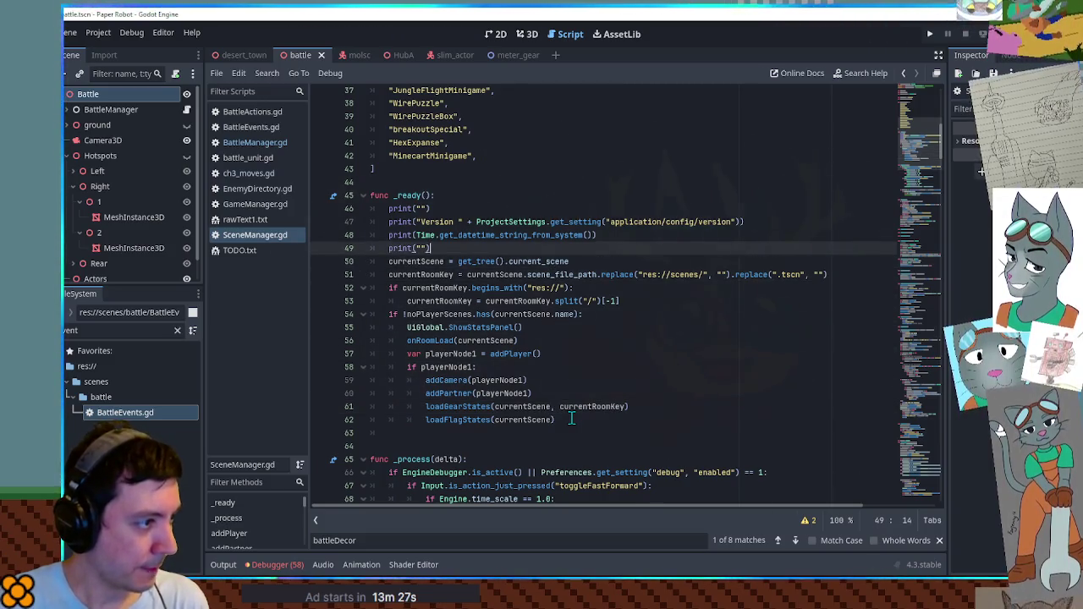
pyautogui.press('Return')
pyautogui.write('sets.')
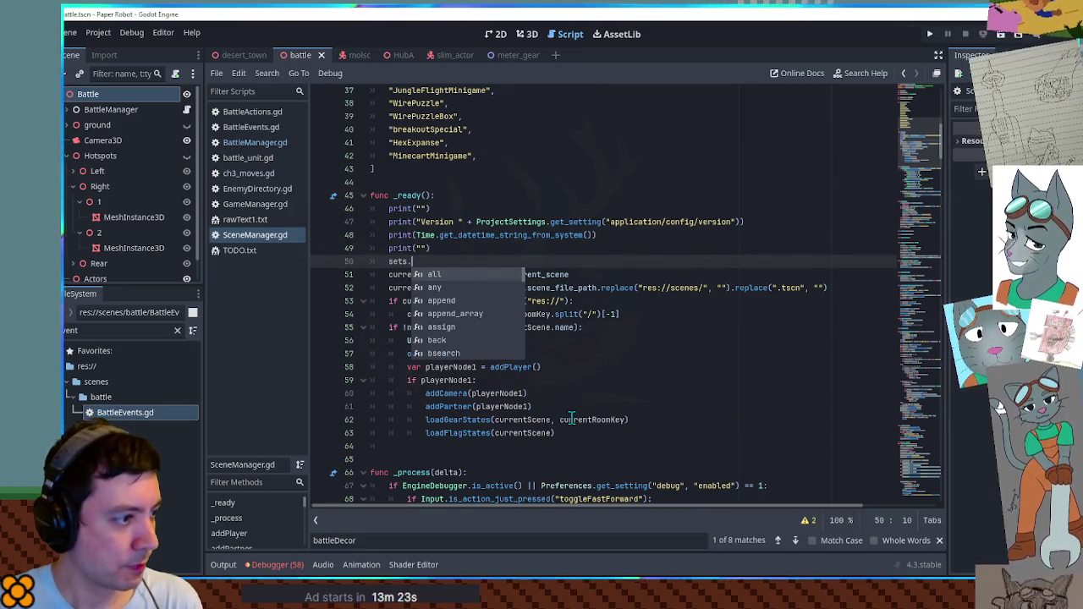
pyautogui.write('pick_random()')
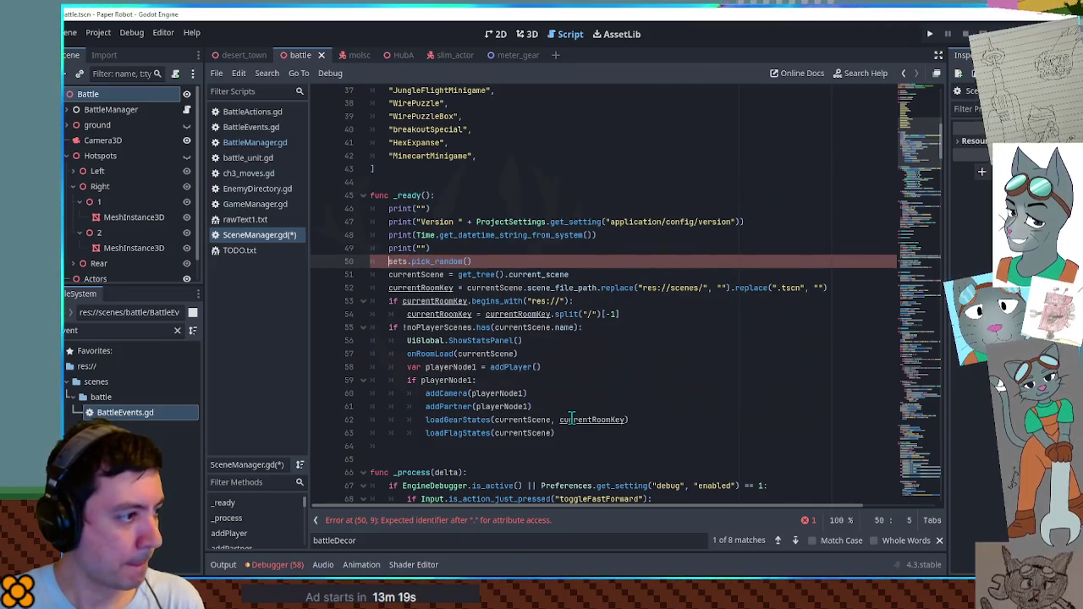
pyautogui.press('Home')
pyautogui.press('Right')
# Prefix line 50 with 'battleDecor =' by pasting the copied variable name.
pyautogui.scroll(10, 616, 346)
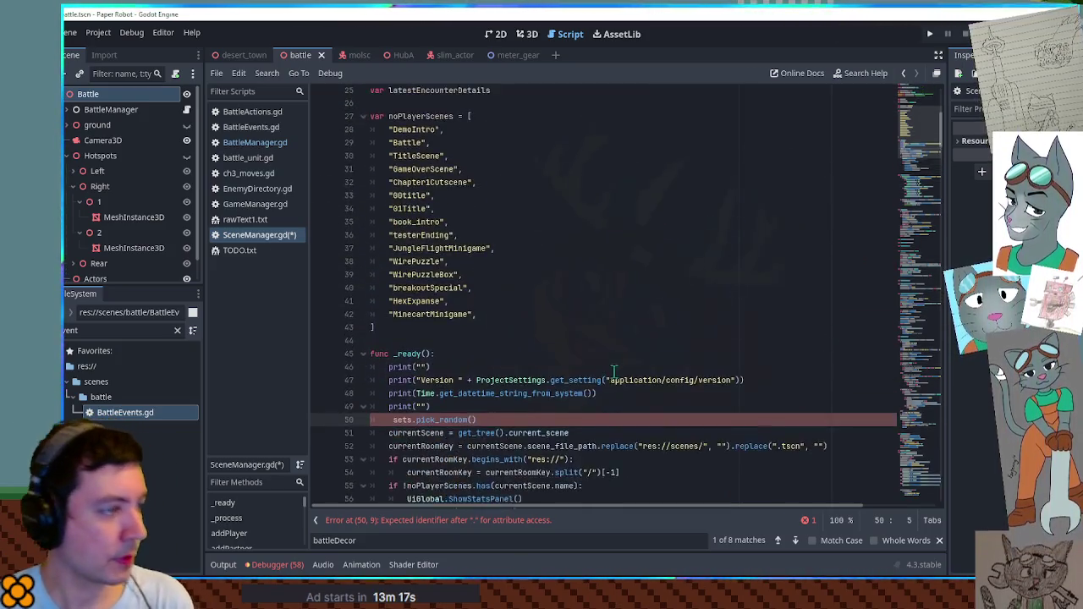
pyautogui.doubleClick(418, 354)
pyautogui.hotkey('ctrl', 'c')
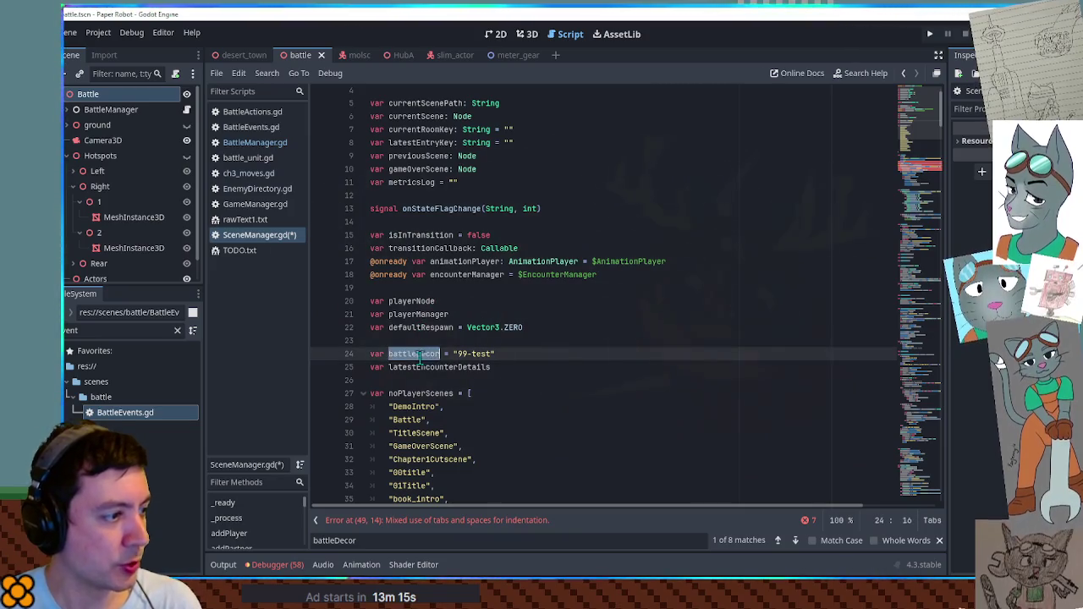
pyautogui.scroll(-12, 418, 353)
pyautogui.scroll(2, 403, 190)
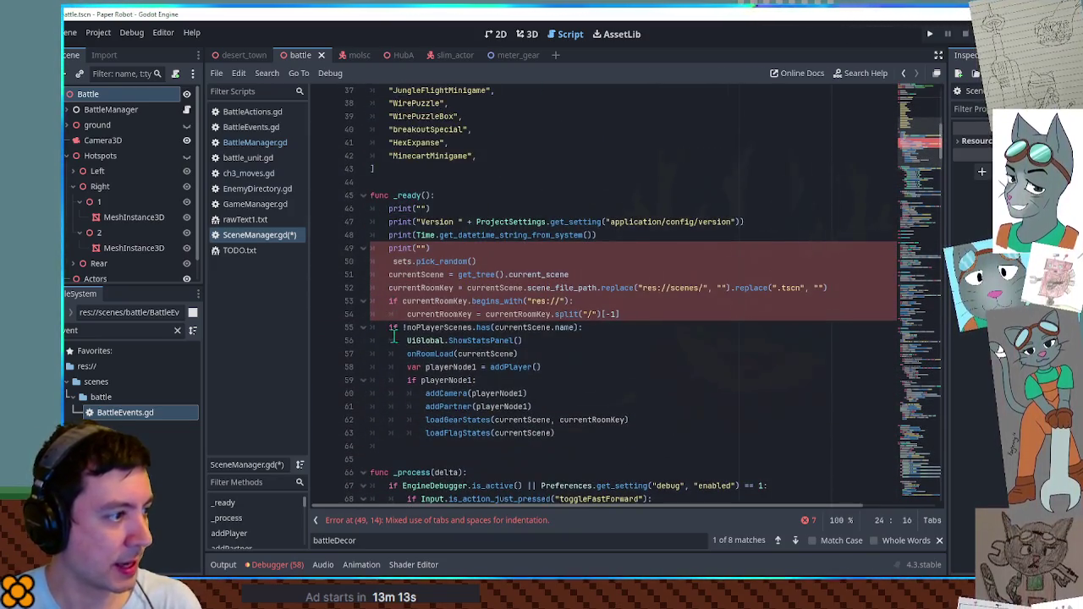
pyautogui.click(395, 260)
pyautogui.hotkey('ctrl', 'v')
pyautogui.write('=')
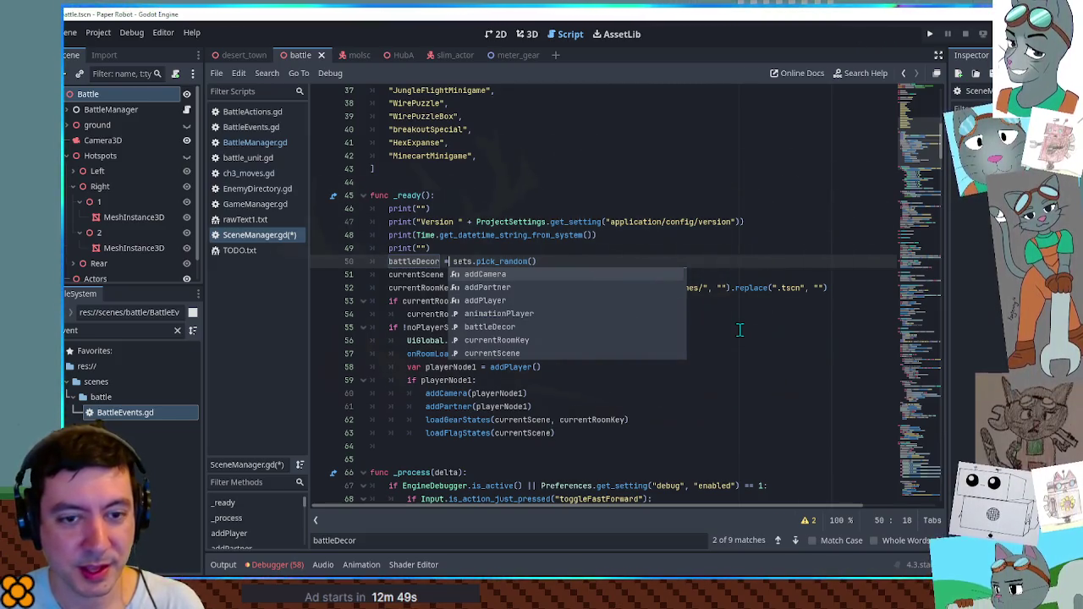
pyautogui.scroll(-1, 740, 330)
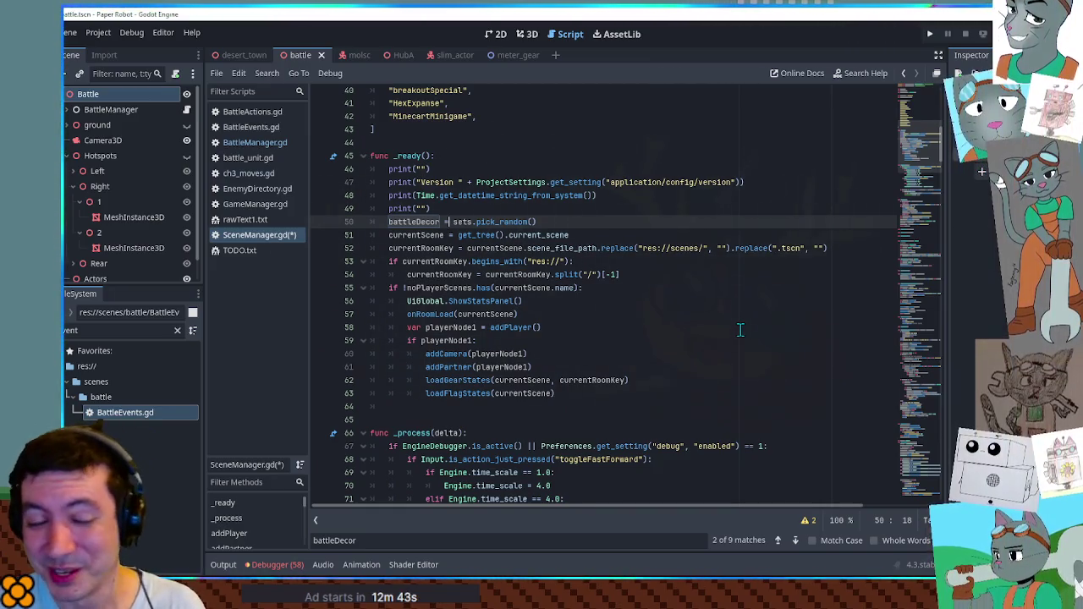
pyautogui.scroll(-4, 740, 330)
pyautogui.scroll(2, 739, 333)
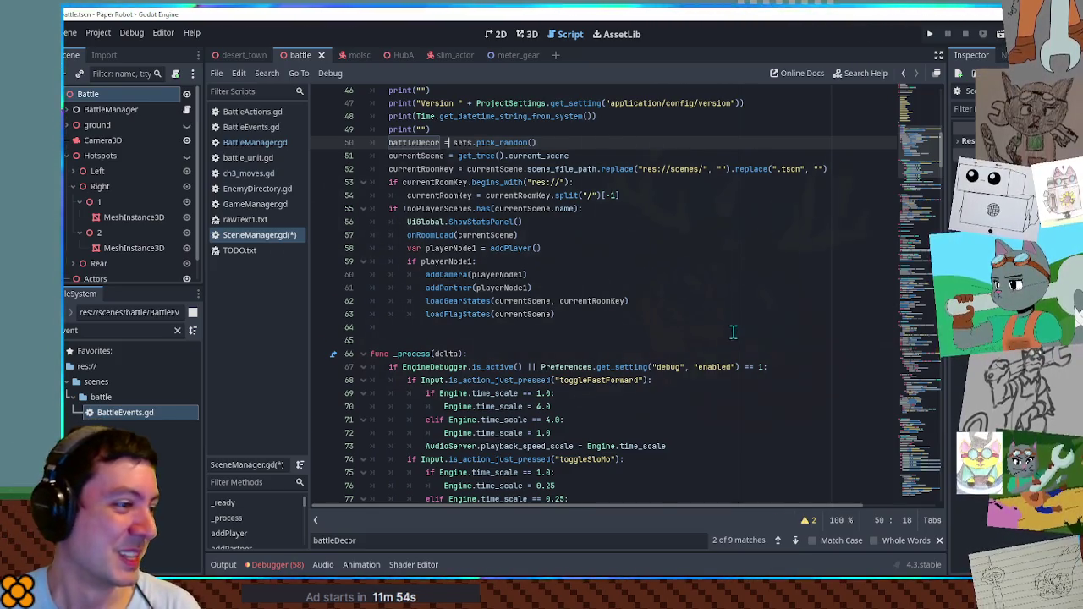
pyautogui.scroll(-5, 732, 330)
pyautogui.scroll(3, 820, 253)
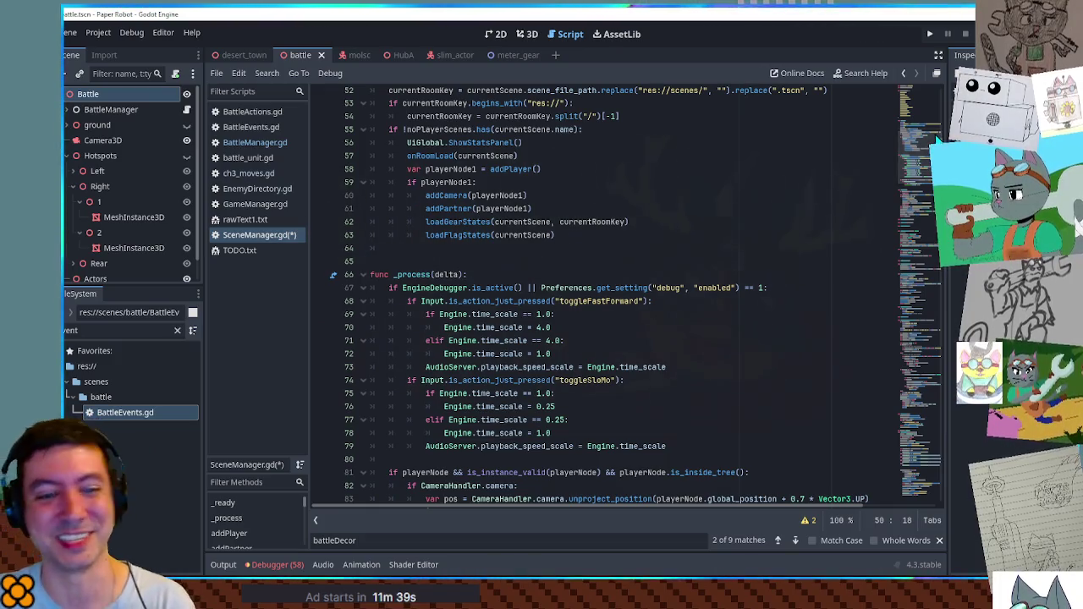
pyautogui.scroll(-10, 626, 296)
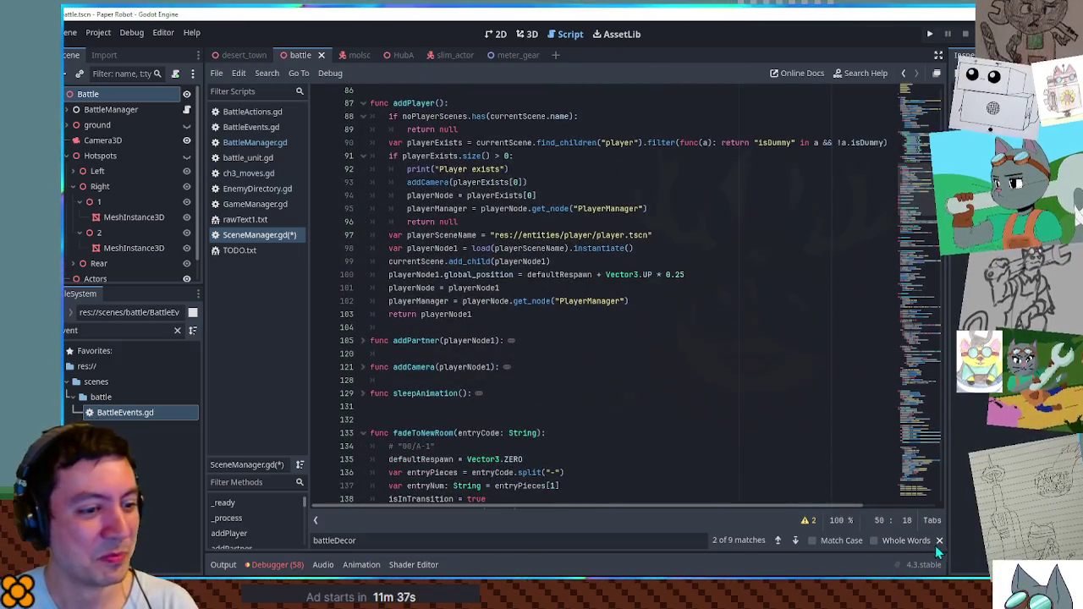
# Close the find bar and scroll to the sets array listing 00-trial through 03-train.
pyautogui.click(938, 540)
pyautogui.scroll(-5, 920, 189)
pyautogui.scroll(-10, 926, 210)
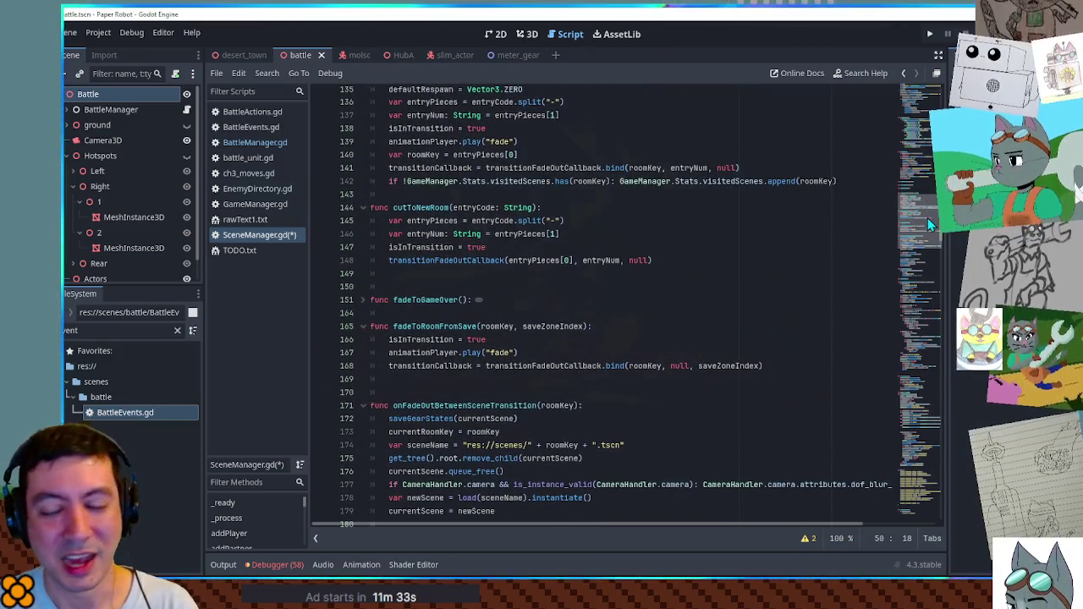
pyautogui.scroll(-1, 927, 217)
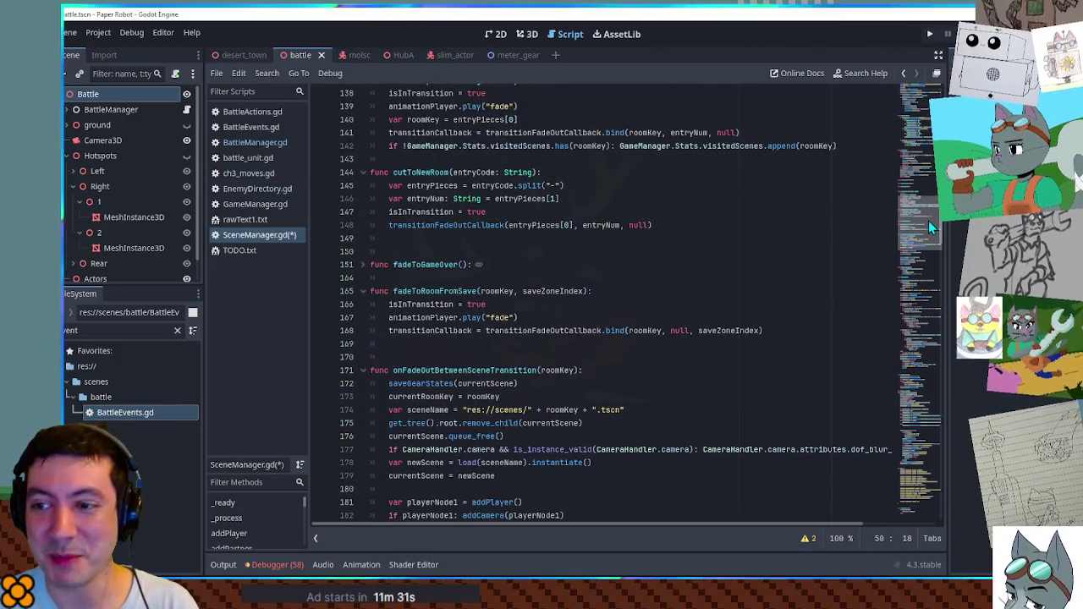
pyautogui.scroll(1, 928, 220)
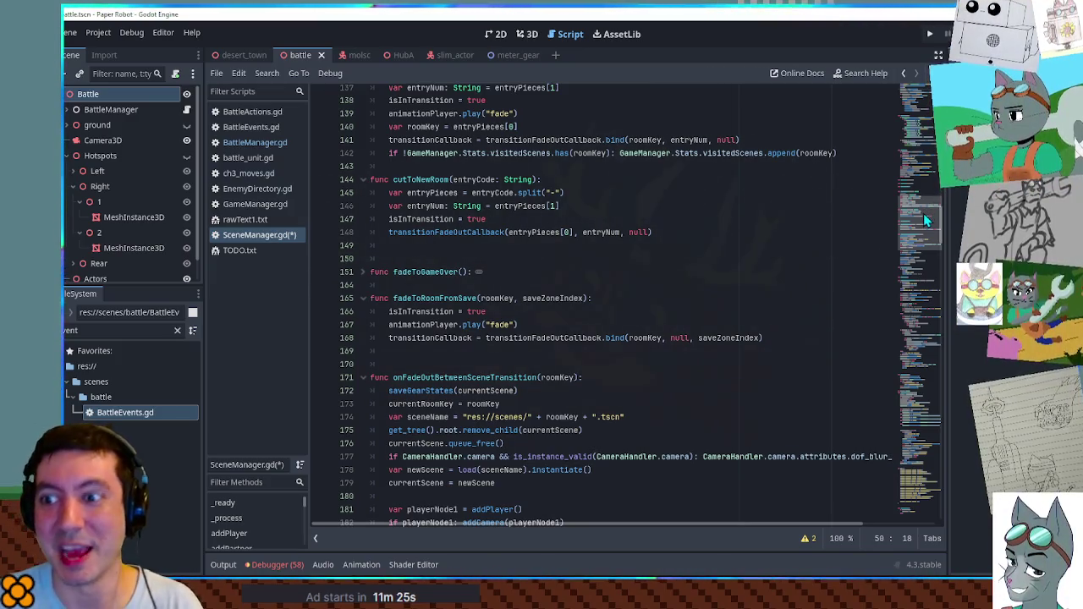
pyautogui.moveTo(931, 220)
pyautogui.mouseDown()
pyautogui.moveTo(941, 251)
pyautogui.moveTo(938, 97)
pyautogui.moveTo(938, 338)
pyautogui.moveTo(952, 388)
pyautogui.moveTo(975, 373)
pyautogui.mouseUp()
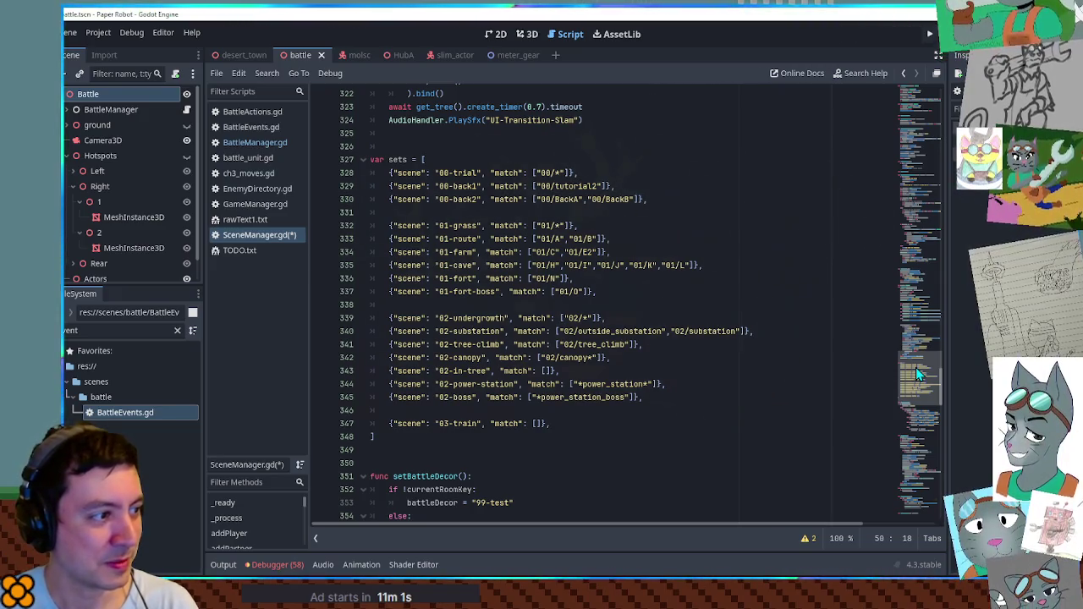
# Append .get("scene","99-test") after pick_random() on line 50, reusing the copied 99-test value.
pyautogui.moveTo(909, 389)
pyautogui.mouseDown()
pyautogui.moveTo(917, 195)
pyautogui.moveTo(932, 132)
pyautogui.mouseUp()
pyautogui.click(577, 398)
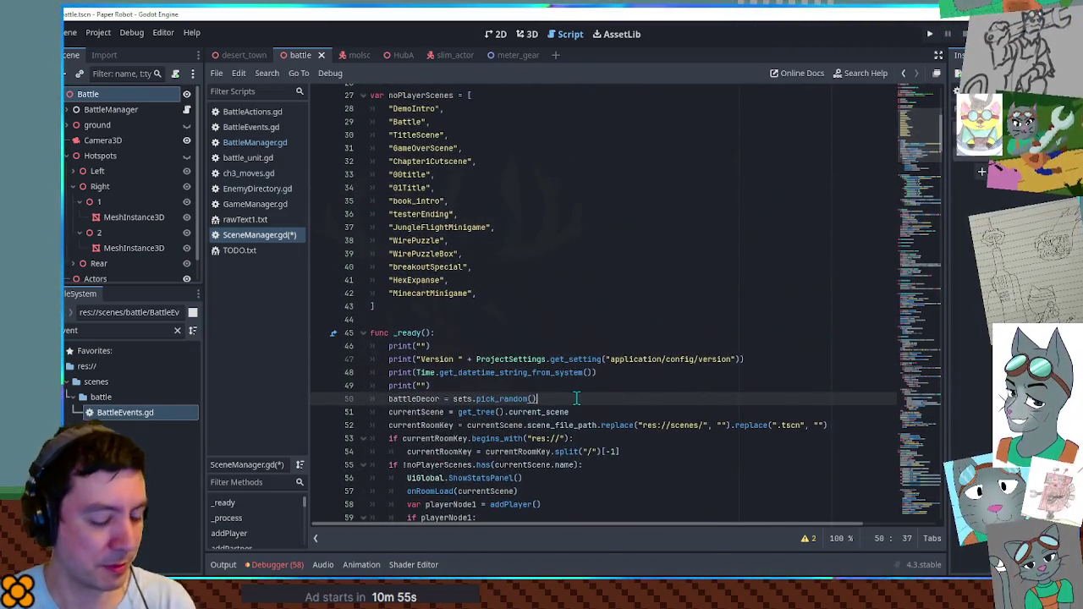
pyautogui.write('.get("scene",')
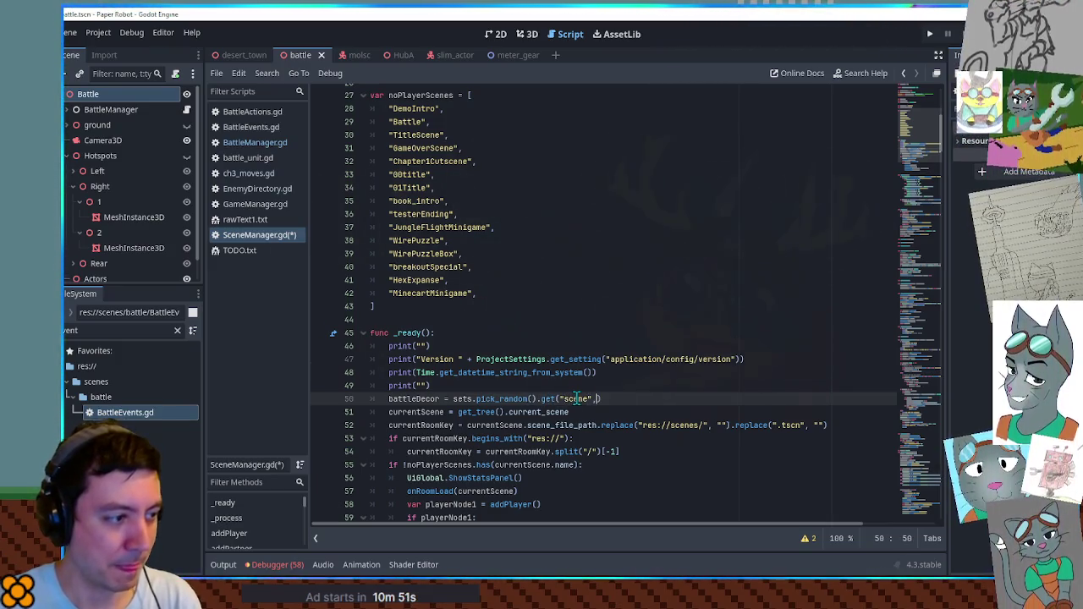
pyautogui.scroll(7, 524, 355)
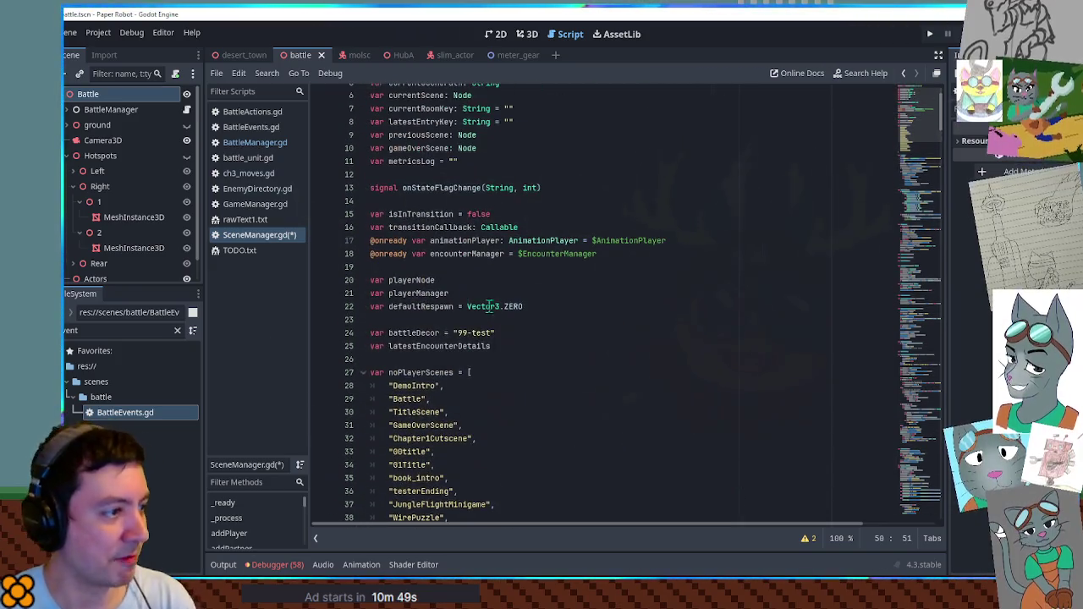
pyautogui.moveTo(458, 333); pyautogui.dragTo(494, 333)
pyautogui.scroll(-2, 572, 378)
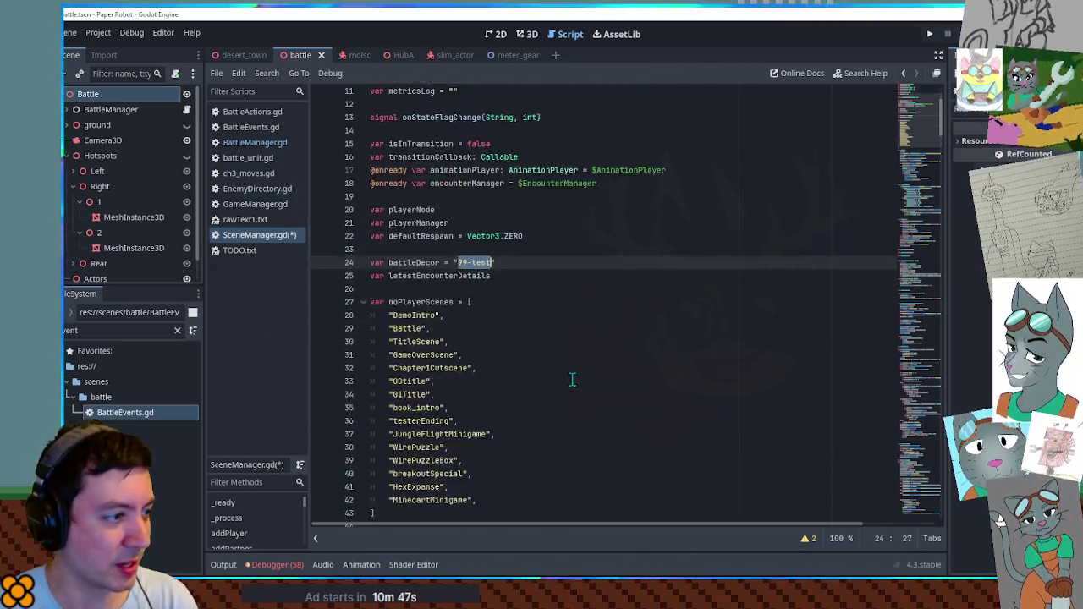
pyautogui.hotkey('ctrl', 'c')
pyautogui.scroll(-3, 572, 378)
pyautogui.click(576, 478)
pyautogui.hotkey('ctrl', 'v')
# Save SceneManager.gd and run the game into a battle.
pyautogui.click(673, 403)
pyautogui.hotkey('ctrl', 's')
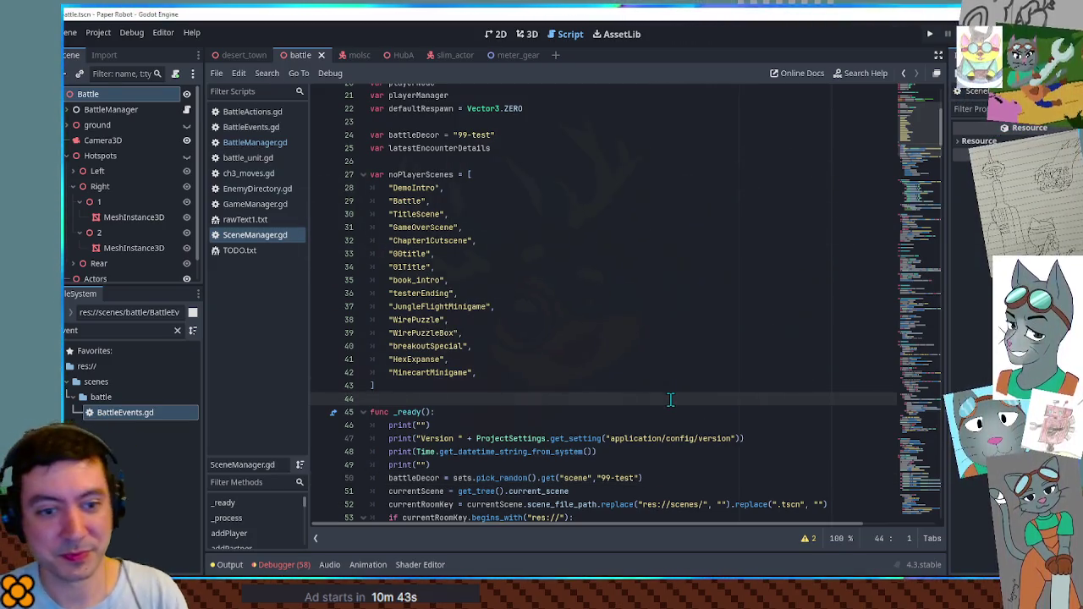
pyautogui.press('F5')
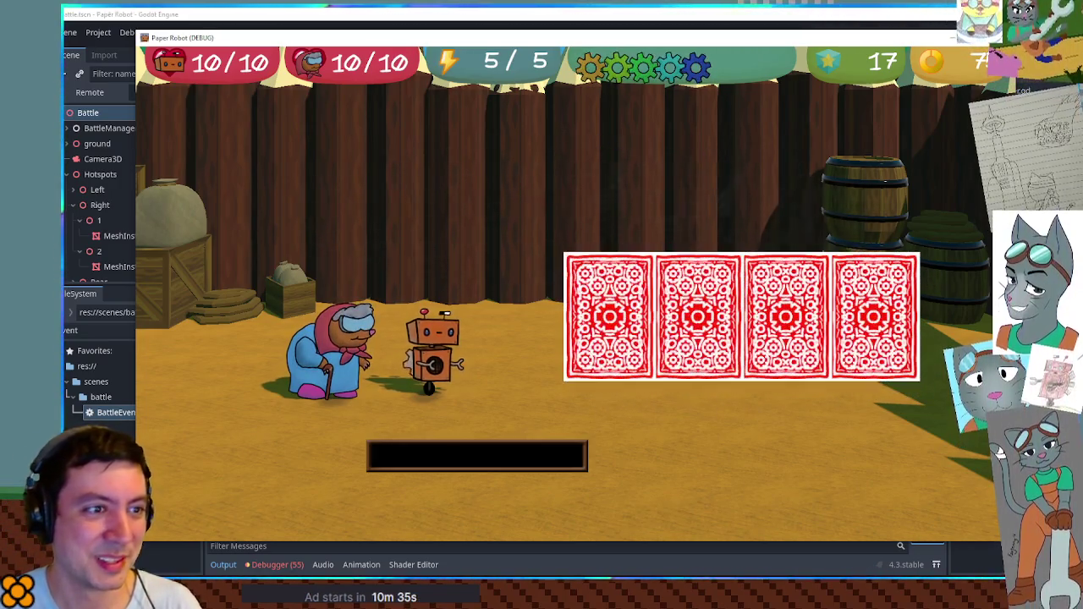
# Stop the running game with F8.
pyautogui.press('F8')
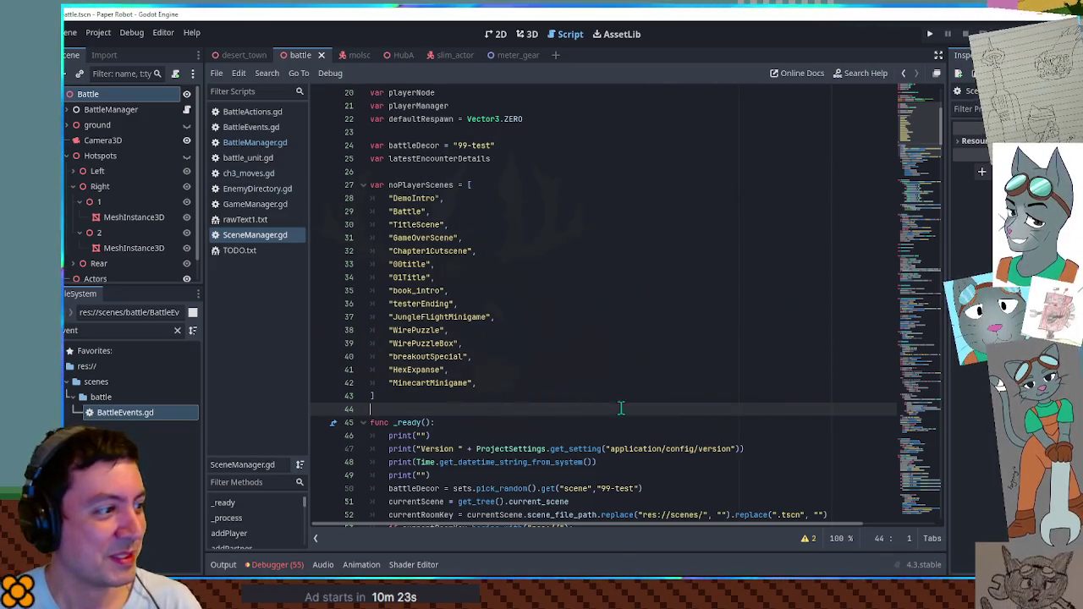
pyautogui.click(569, 397)
pyautogui.click(570, 408)
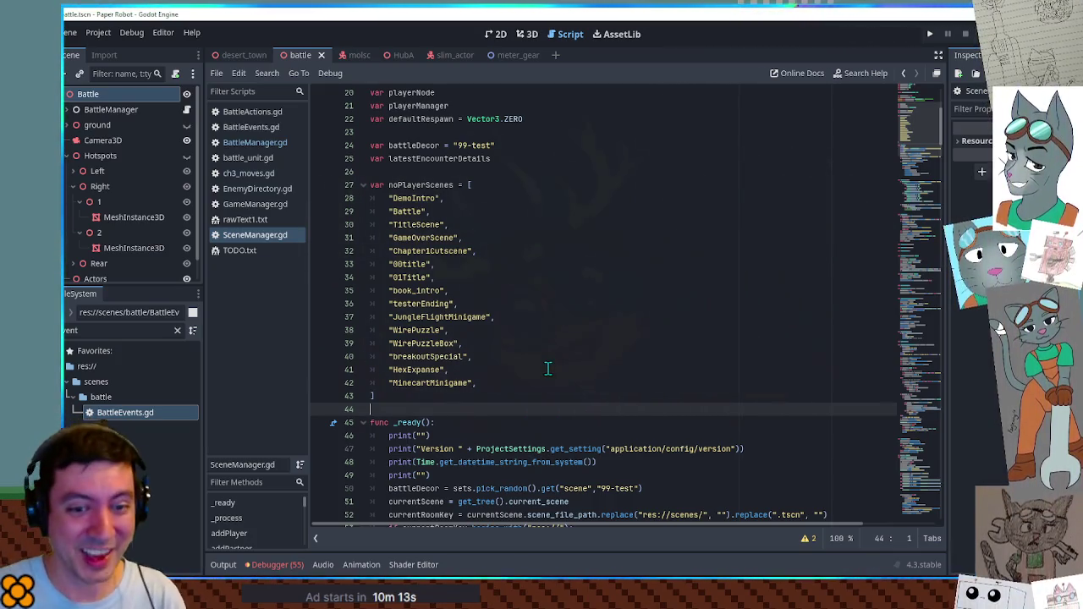
pyautogui.scroll(-9, 547, 368)
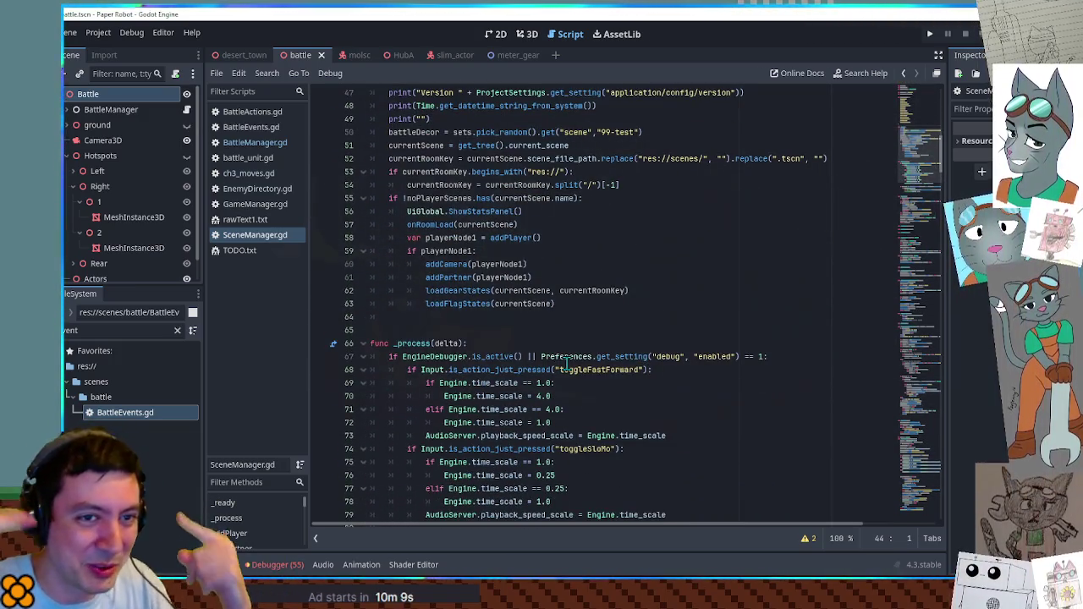
# Scroll down to cutToNewRoom and put the caret on its fade-out transition line.
pyautogui.scroll(-13, 535, 405)
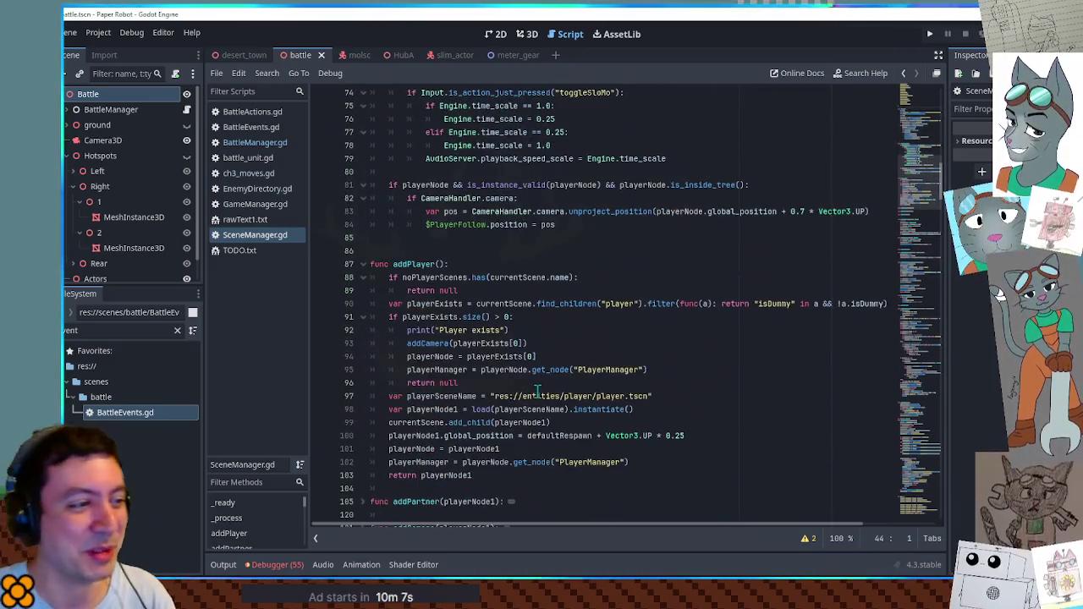
pyautogui.scroll(-17, 537, 391)
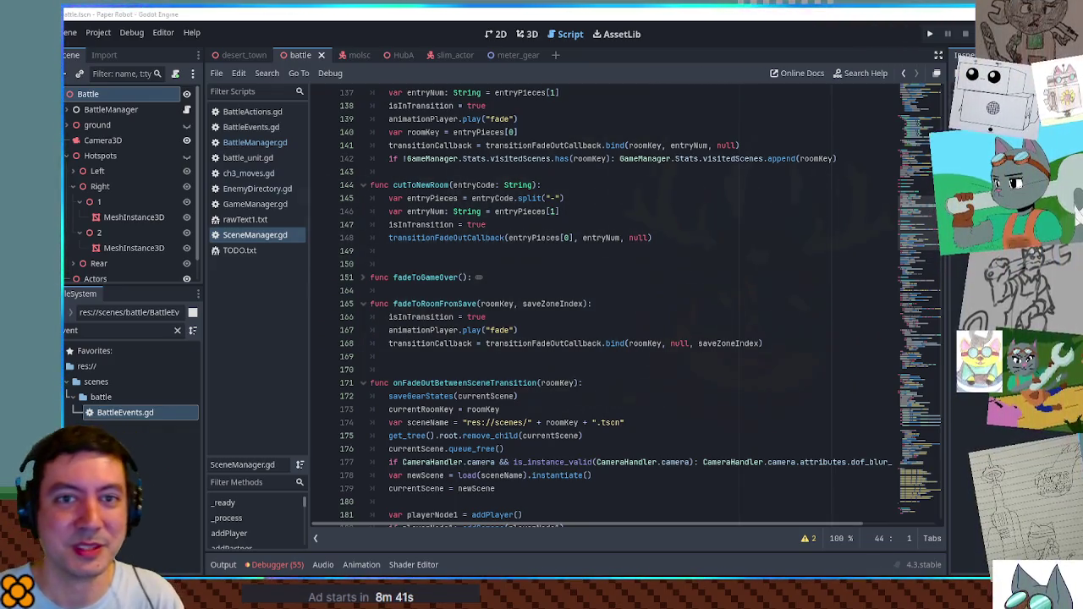
pyautogui.click(558, 238)
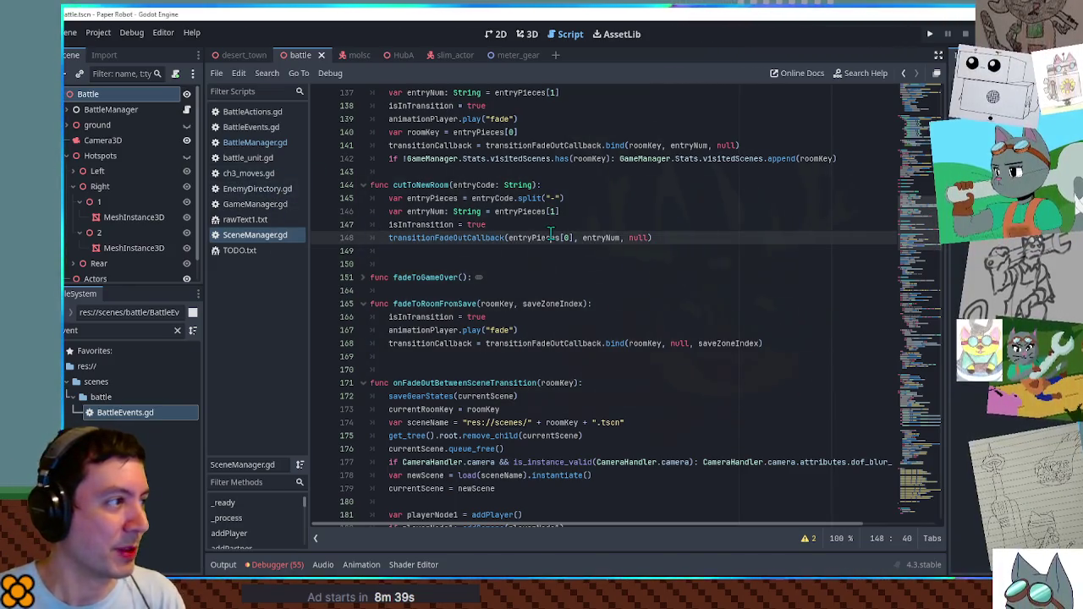
# Save, run the game to watch a battle set load, then leave the game window.
pyautogui.hotkey('ctrl', 's')
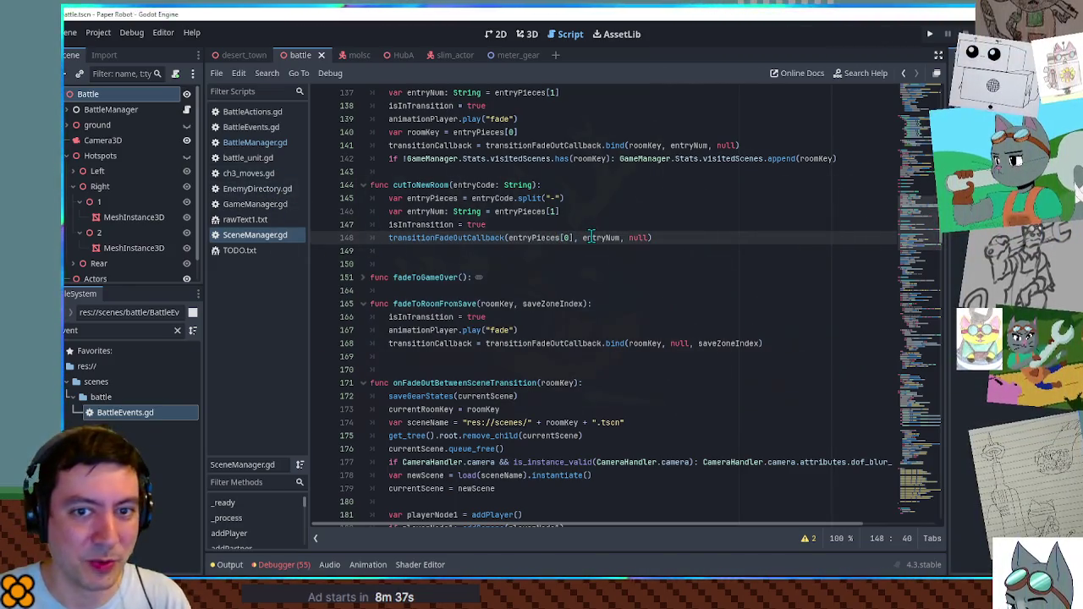
pyautogui.press('F5')
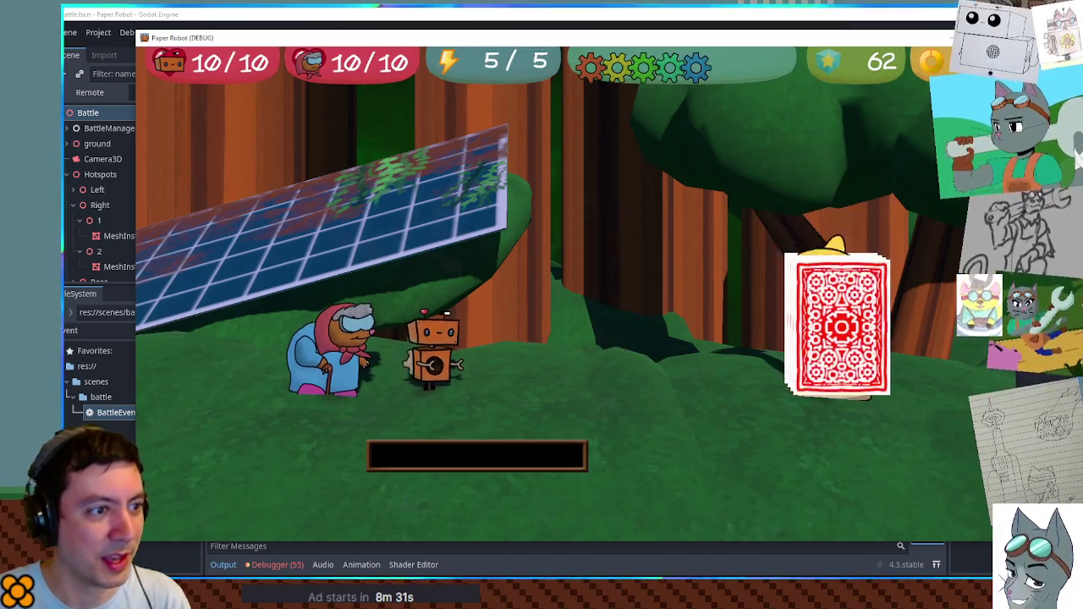
pyautogui.hotkey('alt', 'Tab')
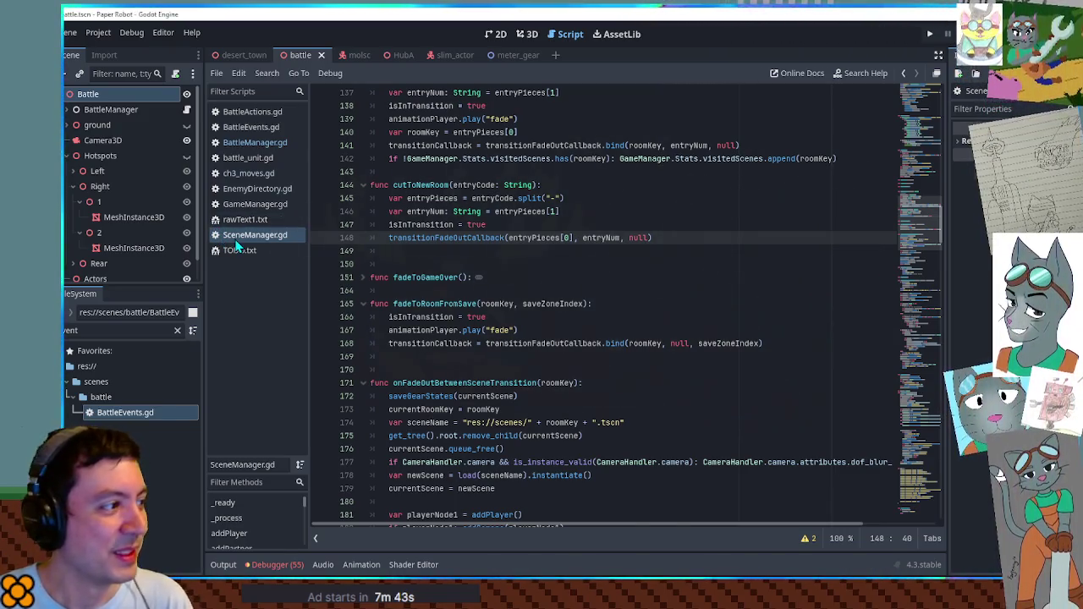
# Close SceneManager.gd and the other battle scripts to return to ch3_moves.gd at SlimCardEject.
pyautogui.hotkey('ctrl', 'w')
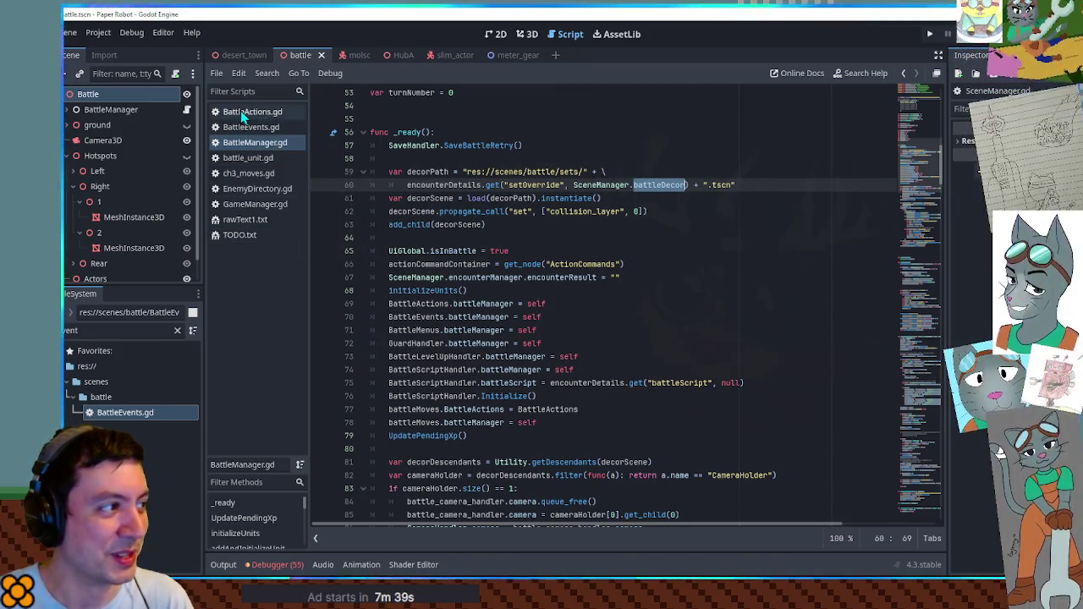
pyautogui.hotkey('ctrl', 'w')
pyautogui.hotkey('ctrl', 'w')
pyautogui.hotkey('ctrl', 'w')
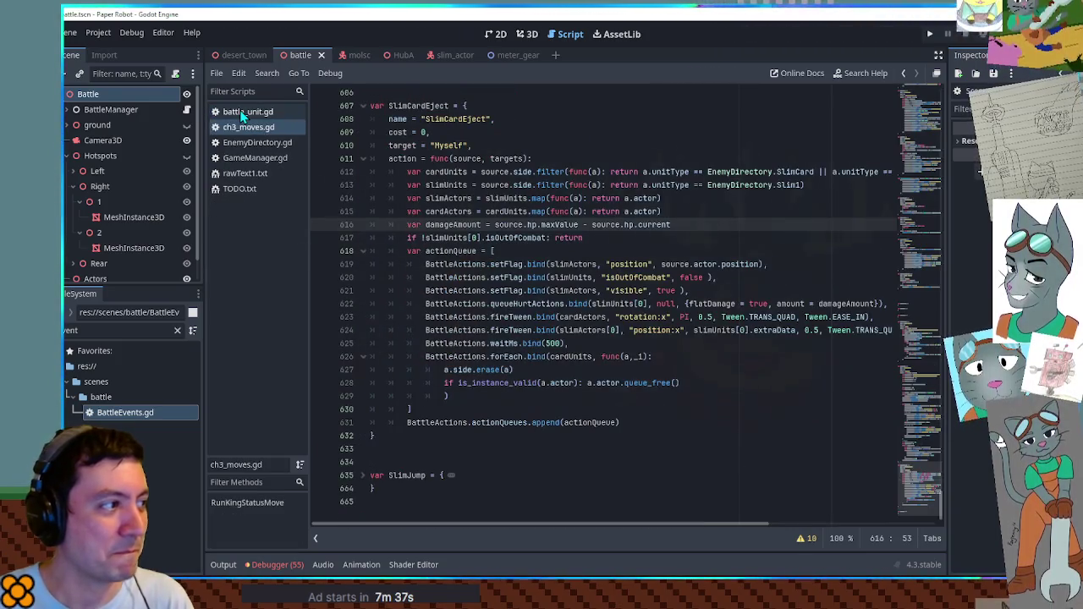
pyautogui.scroll(3, 499, 237)
pyautogui.scroll(-3, 502, 239)
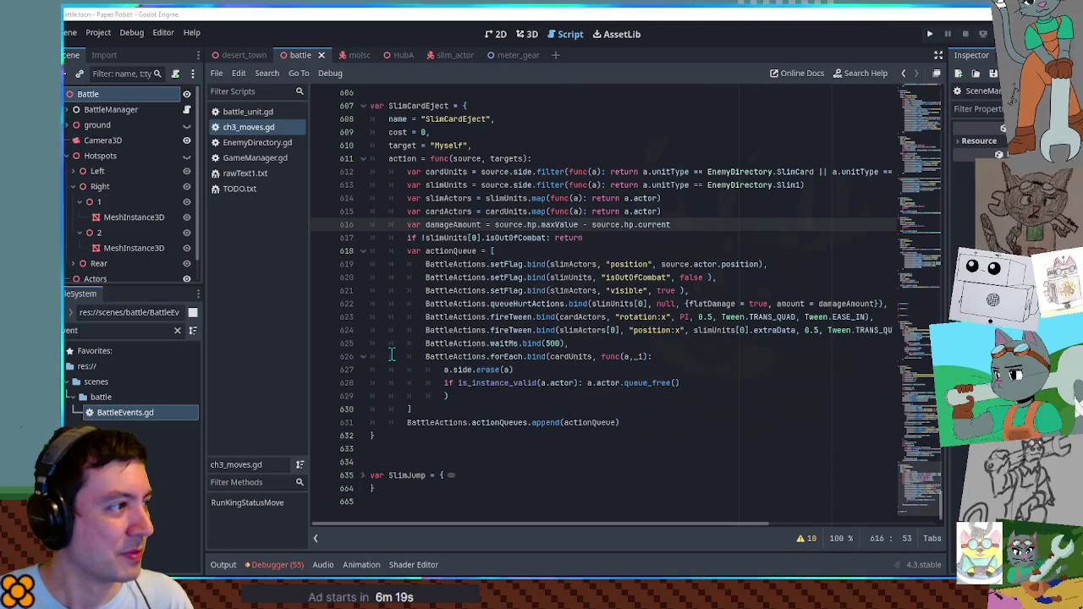
# Duplicate the SlimCardEject block below itself, separated by a blank line.
pyautogui.click(397, 437)
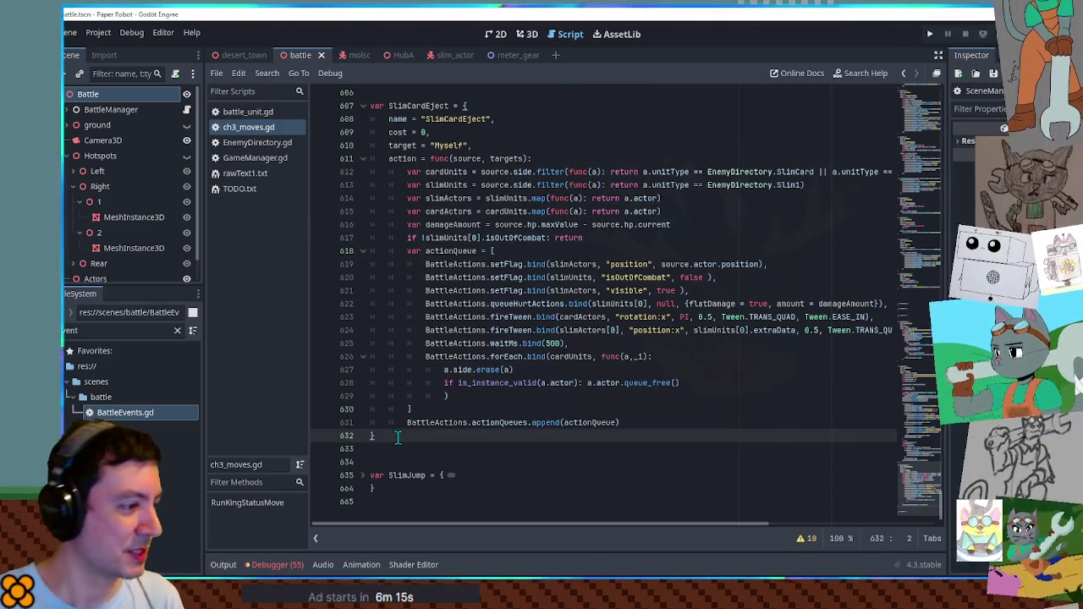
pyautogui.keyDown('shift'); pyautogui.click(402, 97); pyautogui.keyUp('shift')
pyautogui.hotkey('ctrl', 'c')
pyautogui.press('Right')
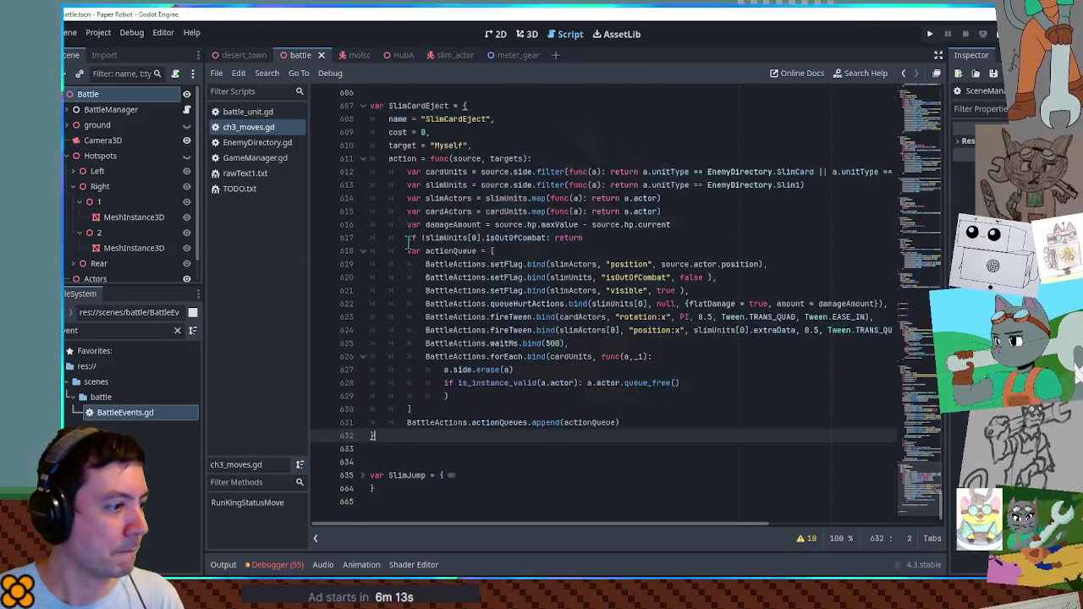
pyautogui.hotkey('ctrl', 'v')
pyautogui.click(392, 184)
pyautogui.press('Return')
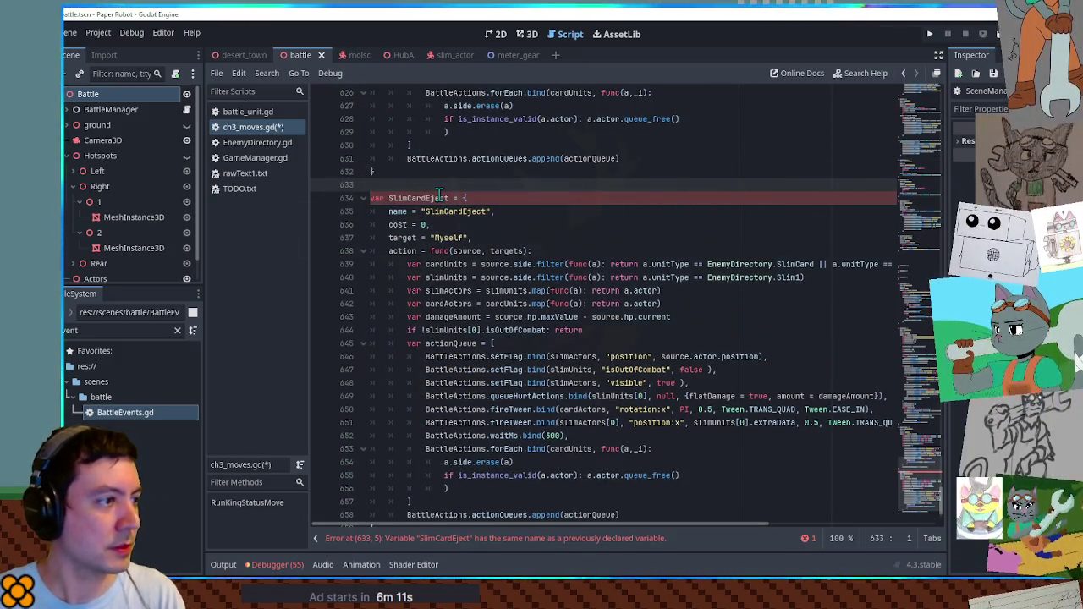
# Rename the copy's variable and name string to SlimCardBomb.
pyautogui.moveTo(434, 198); pyautogui.dragTo(449, 198)
pyautogui.write('Bomb')
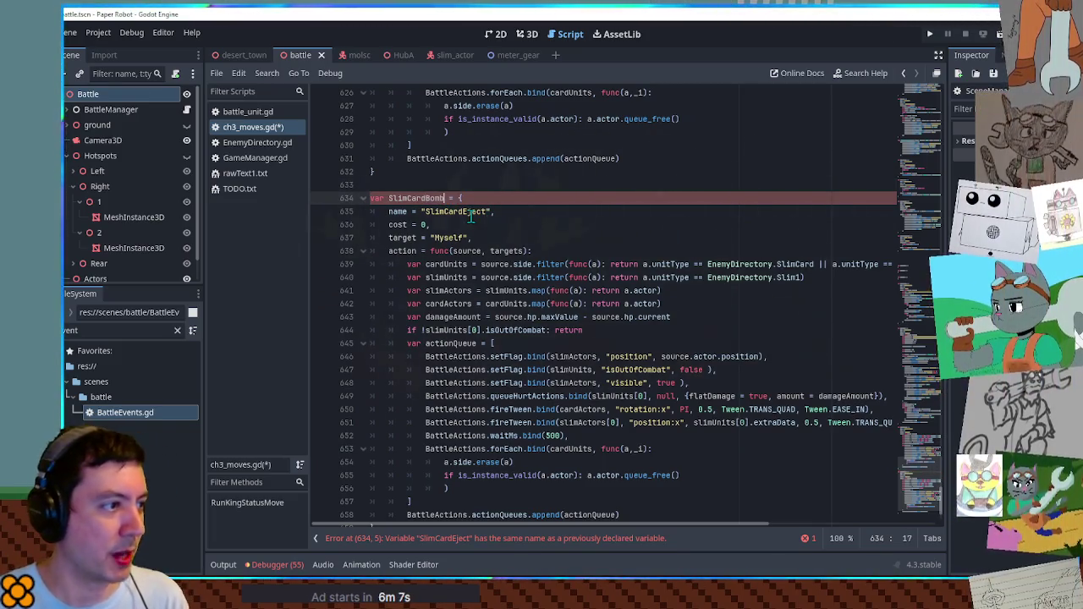
pyautogui.doubleClick(437, 197)
pyautogui.hotkey('ctrl', 'c')
pyautogui.doubleClick(454, 211)
pyautogui.hotkey('ctrl', 'v')
pyautogui.doubleClick(448, 237)
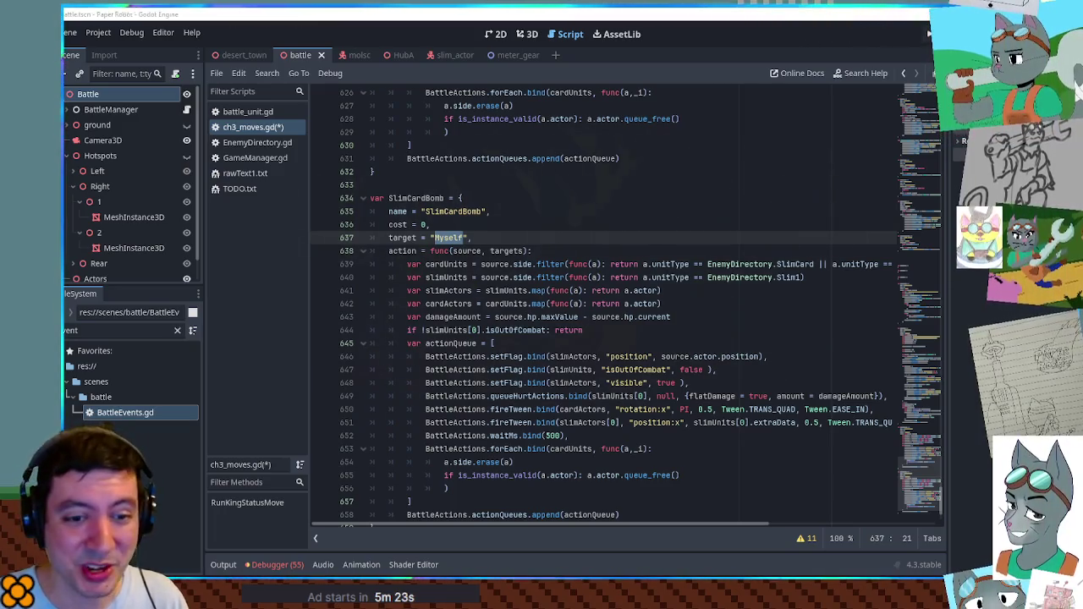
# Change SlimCardBomb's target from Myself to EnemyTeam.
pyautogui.press('Up')
pyautogui.press('Up')
pyautogui.press('Up')
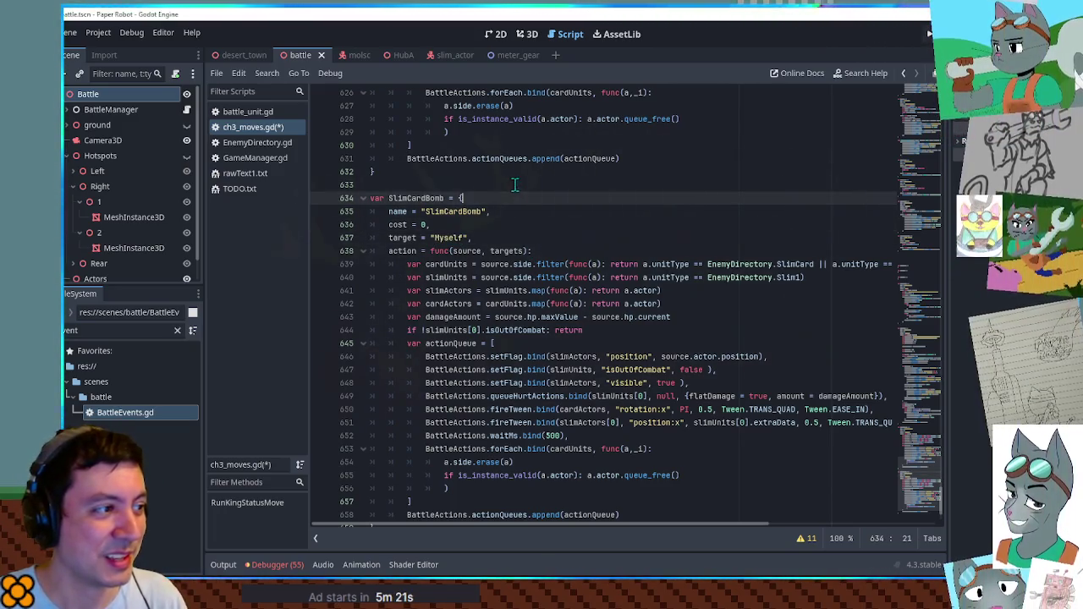
pyautogui.press('Up')
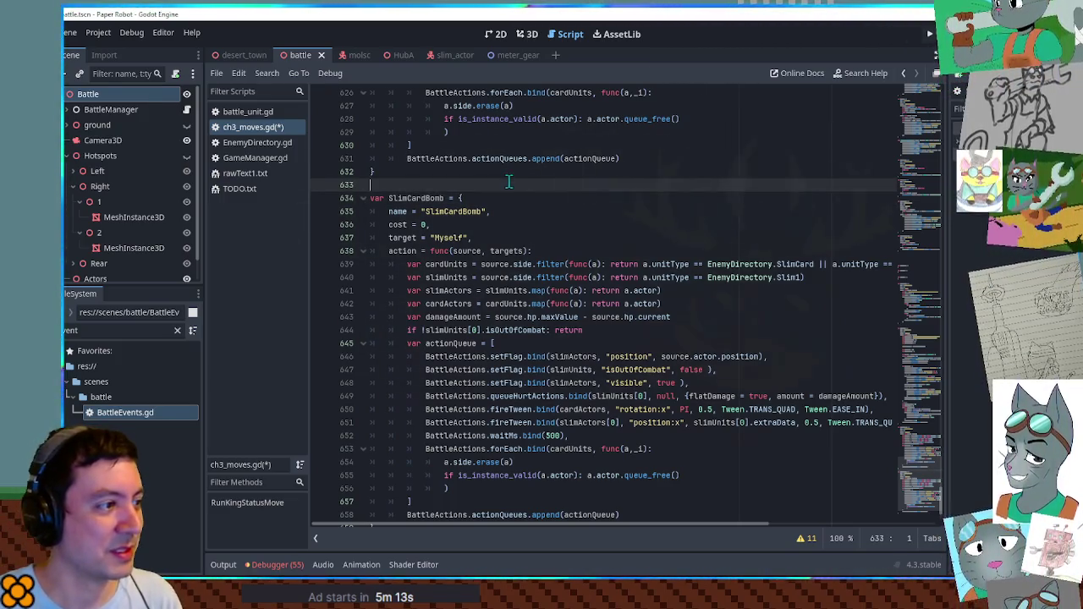
pyautogui.click(499, 177)
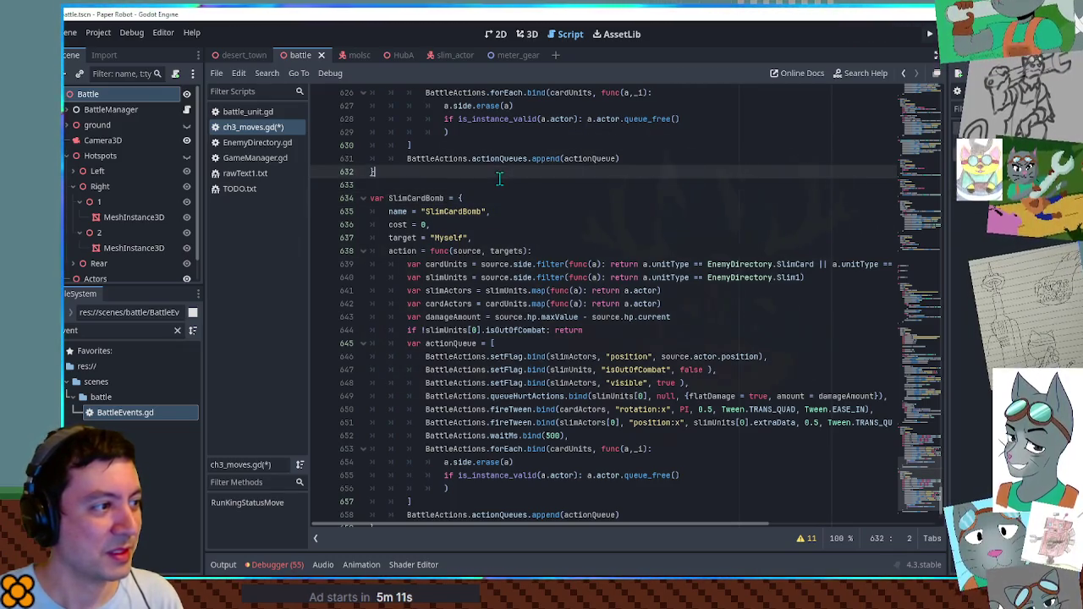
pyautogui.click(500, 185)
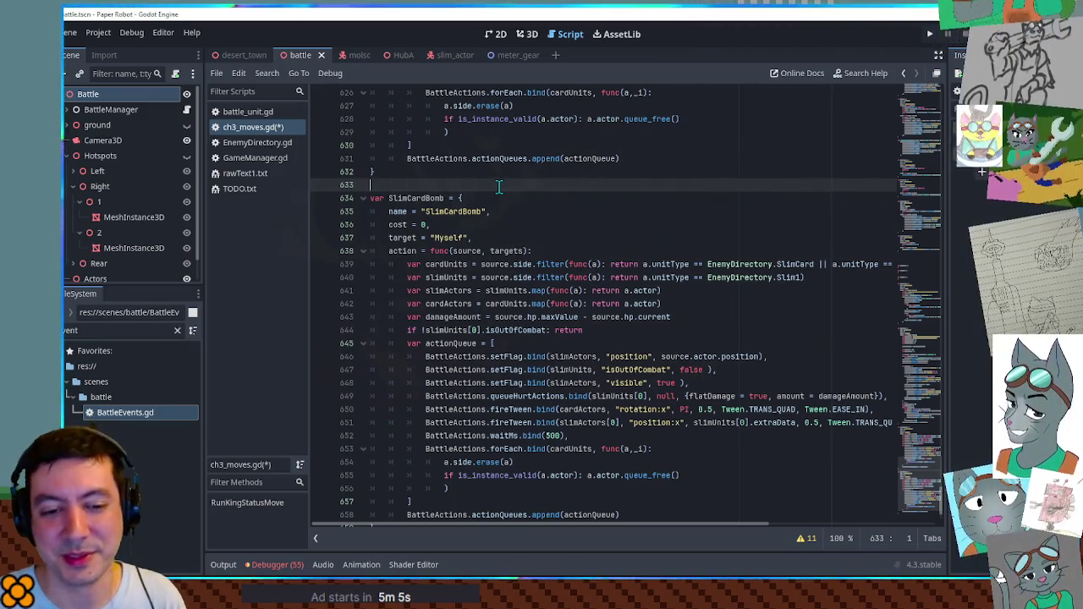
pyautogui.scroll(-2, 648, 227)
pyautogui.scroll(3, 640, 240)
pyautogui.scroll(6, 639, 239)
pyautogui.scroll(-8, 640, 239)
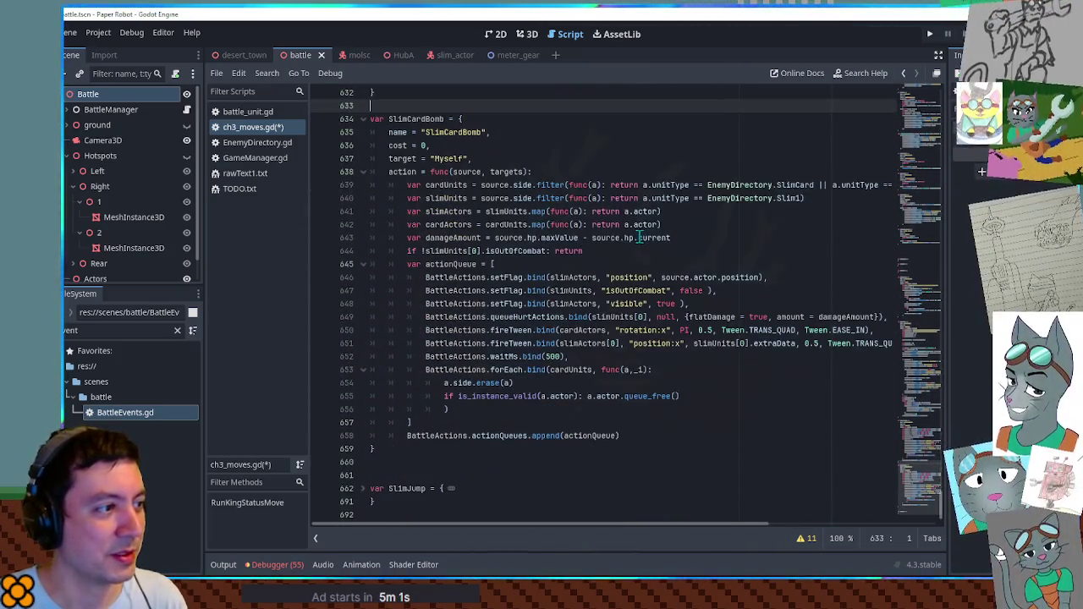
pyautogui.doubleClick(446, 159)
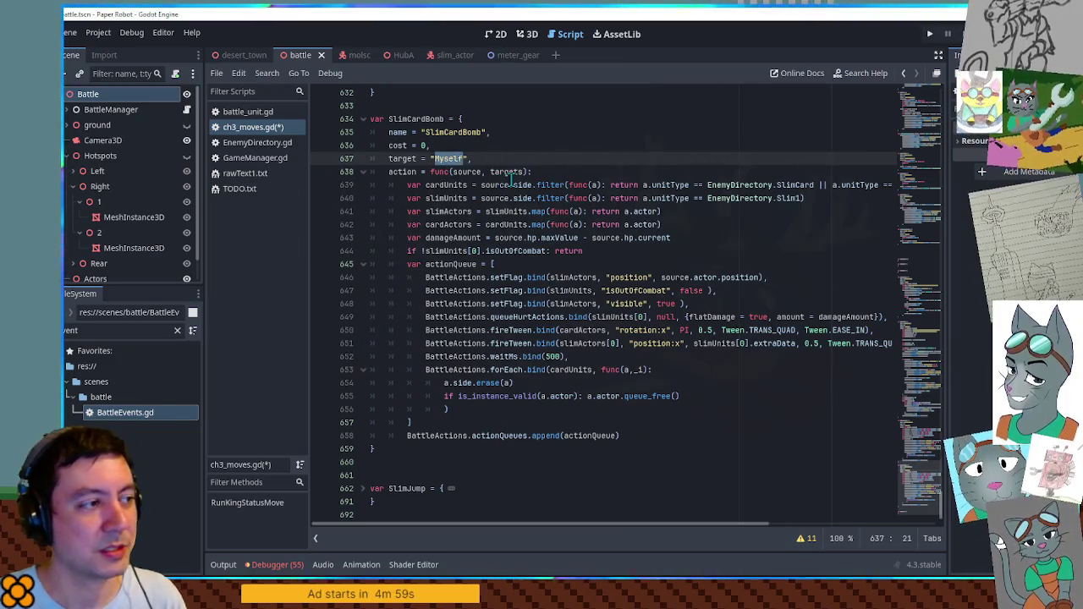
pyautogui.write('EnemyTeam')
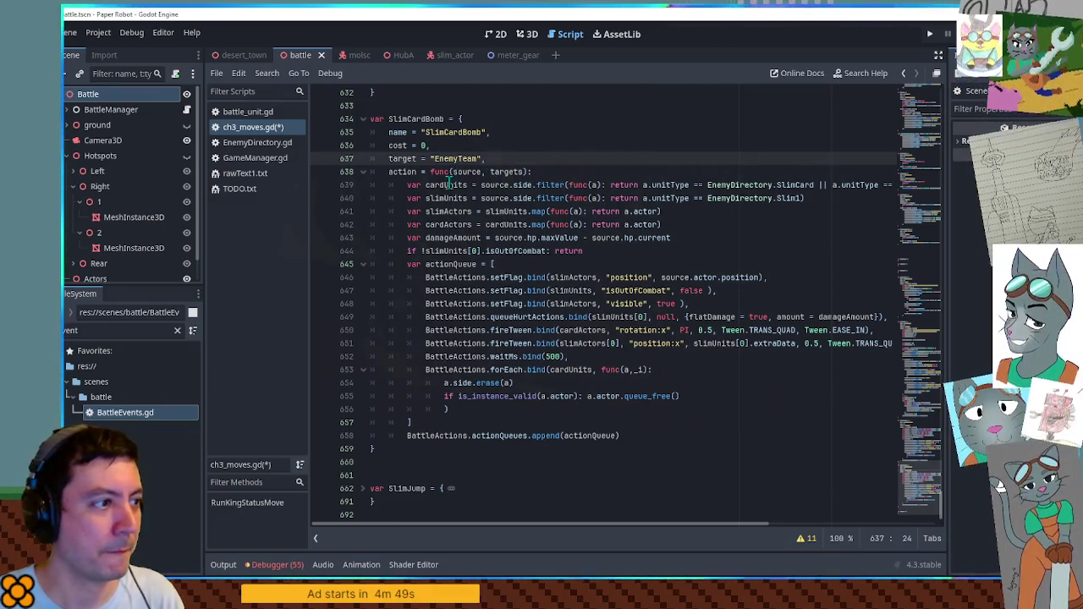
# Review the cardUnits, slimUnits, slimActors and cardActors uses, then comment out queueHurtActions.
pyautogui.doubleClick(446, 184)
pyautogui.doubleClick(446, 198)
pyautogui.doubleClick(448, 212)
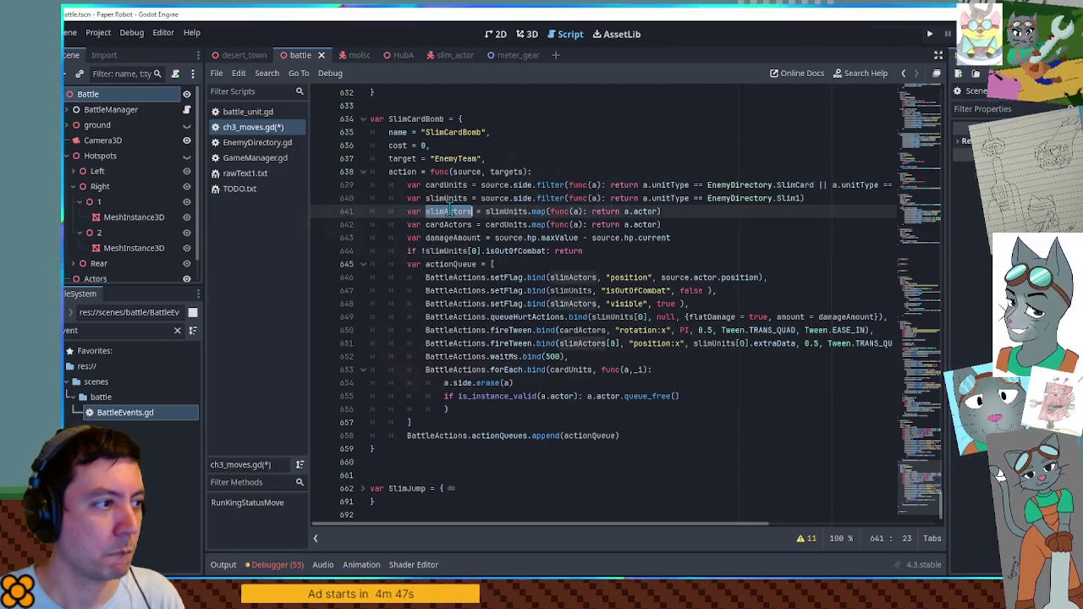
pyautogui.doubleClick(450, 225)
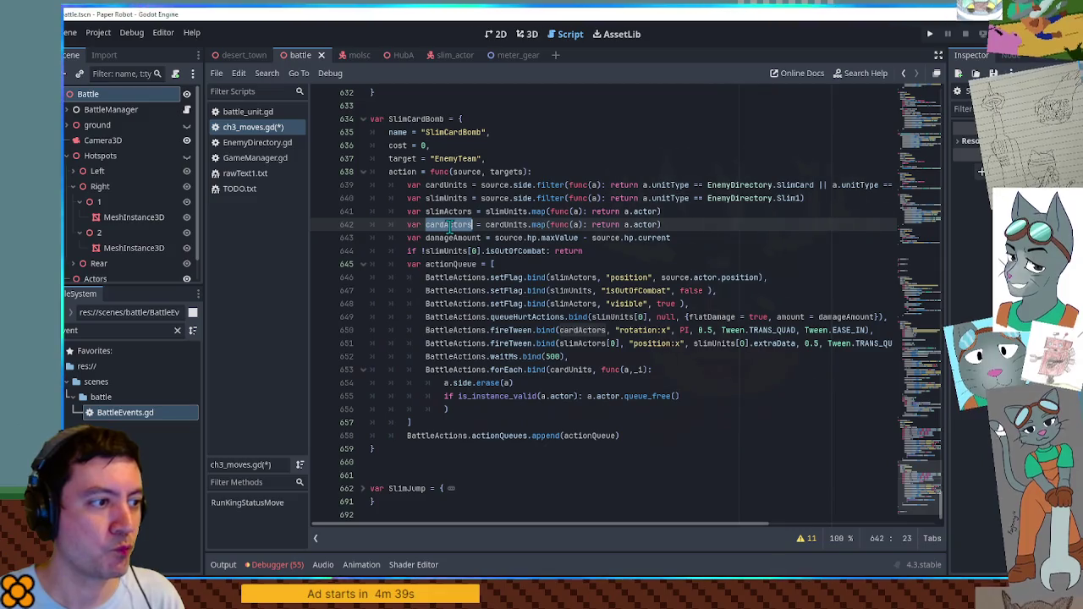
pyautogui.doubleClick(626, 275)
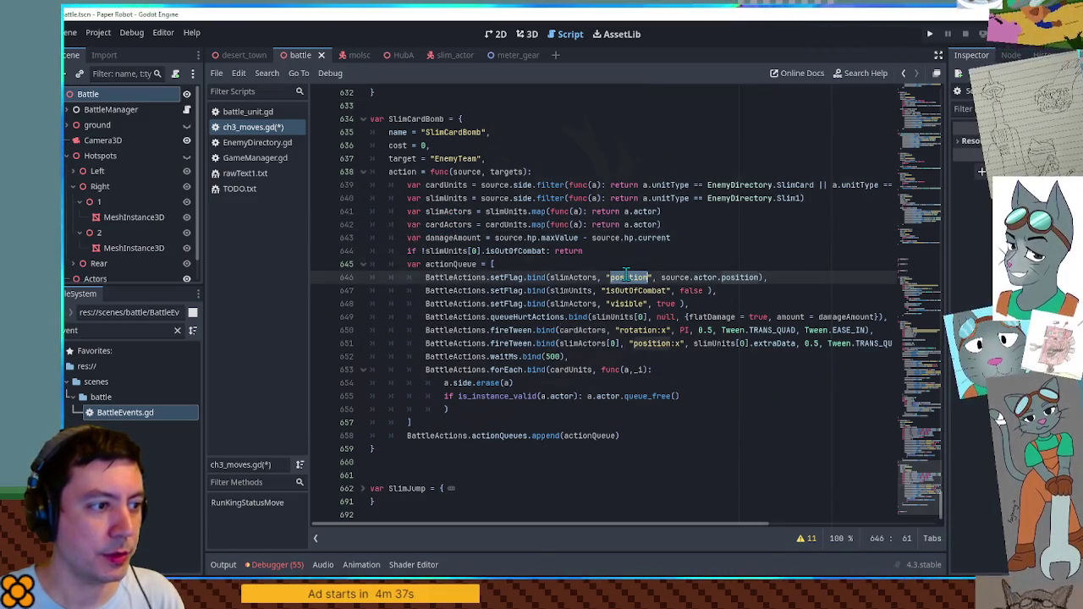
pyautogui.click(467, 306)
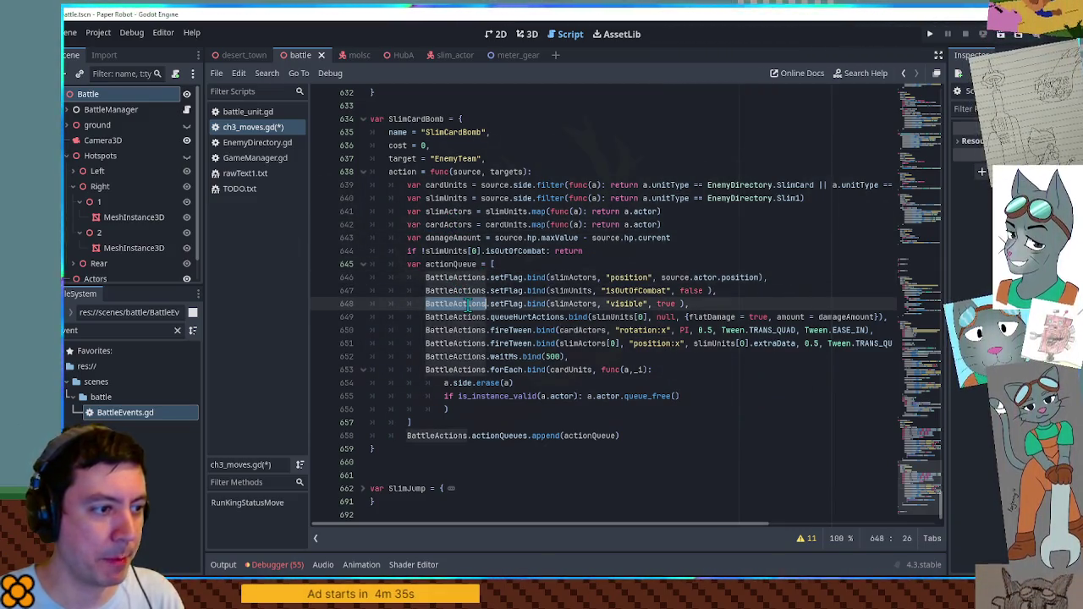
pyautogui.click(440, 317)
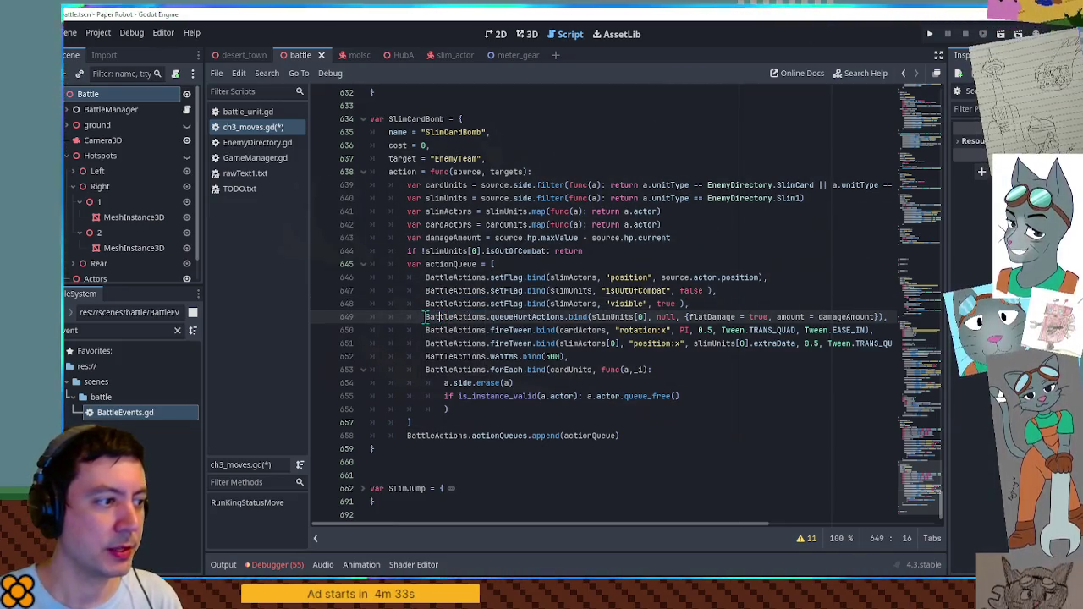
pyautogui.hotkey('ctrl', 'k')
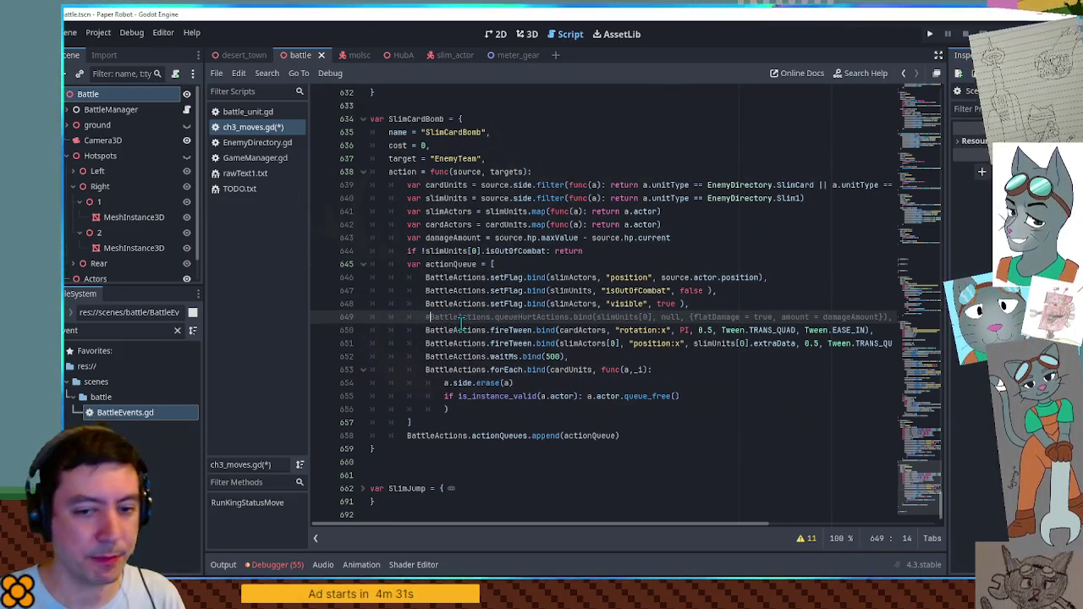
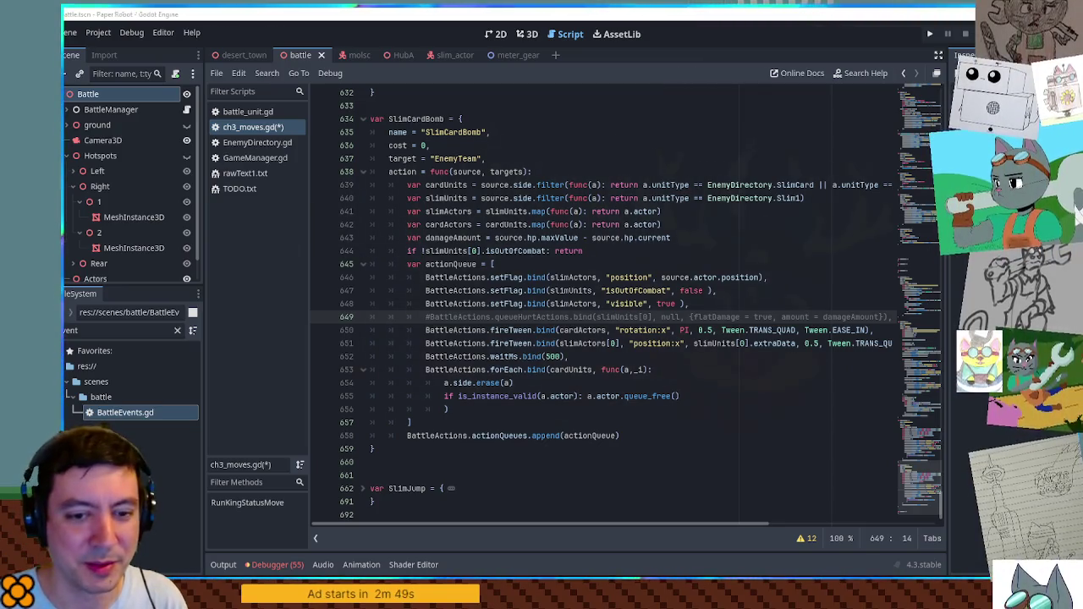
# Delete the line that tweens slimActors[0] position:x from the SlimCardBomb action queue.
pyautogui.click(808, 262)
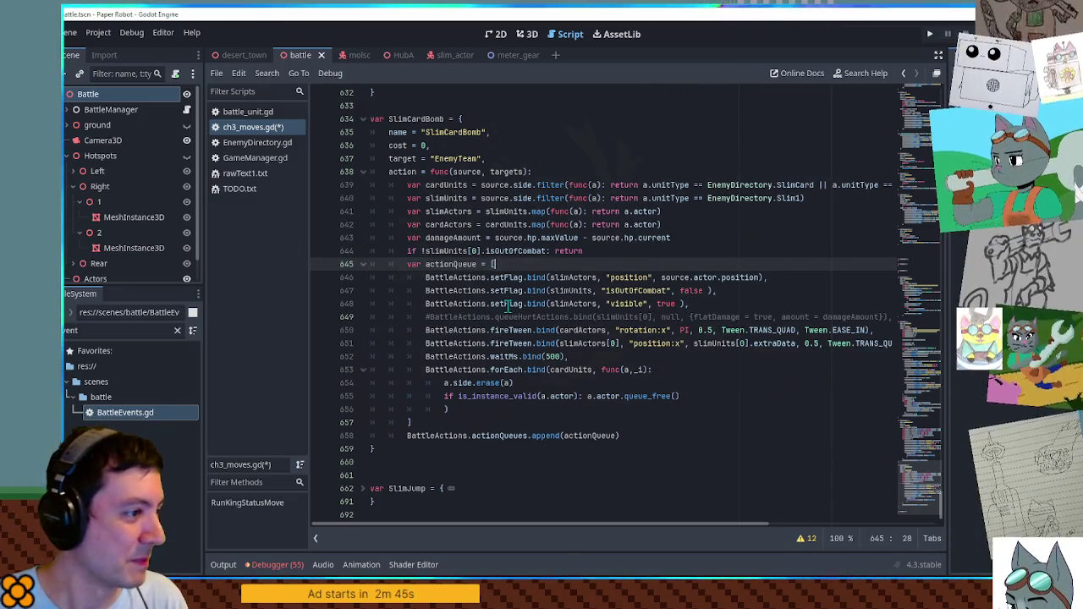
pyautogui.scroll(-1, 508, 303)
pyautogui.scroll(3, 512, 296)
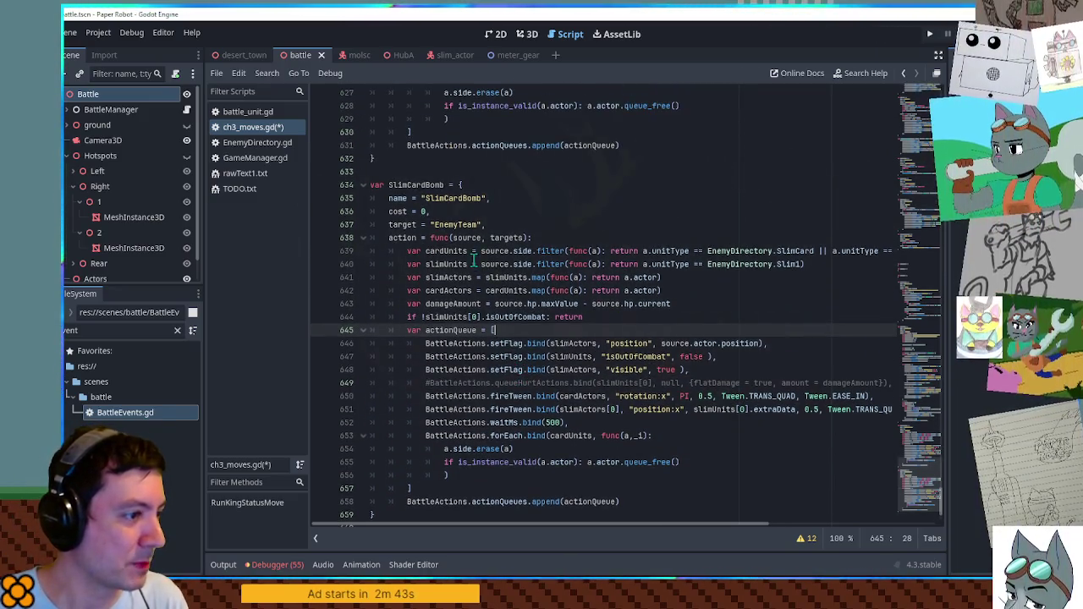
pyautogui.scroll(-3, 517, 292)
pyautogui.moveTo(695, 290)
pyautogui.mouseDown()
pyautogui.moveTo(599, 264)
pyautogui.moveTo(429, 264)
pyautogui.mouseUp()
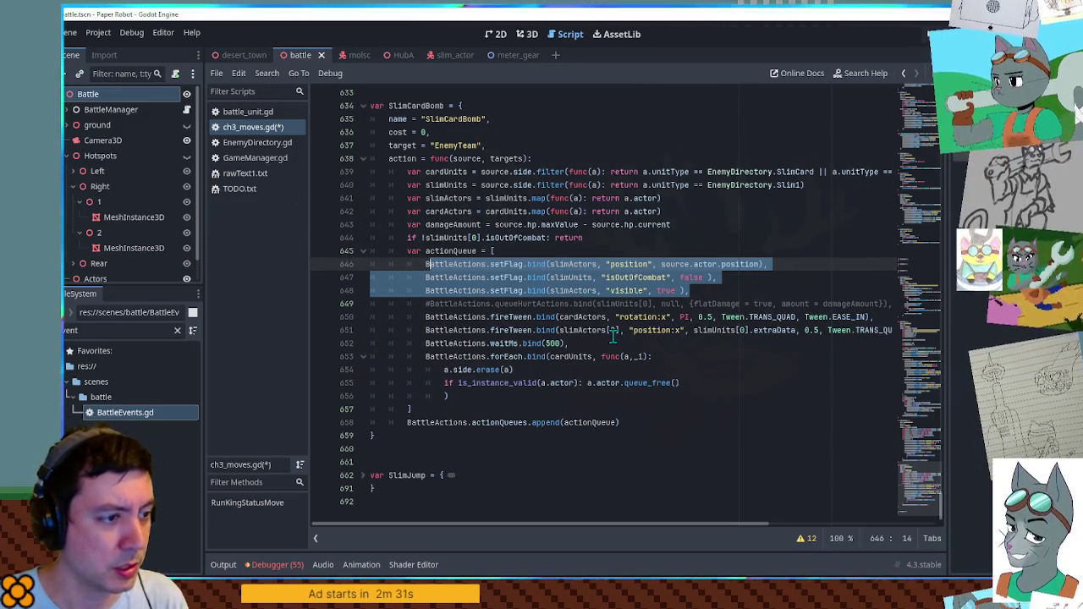
pyautogui.doubleClick(766, 331)
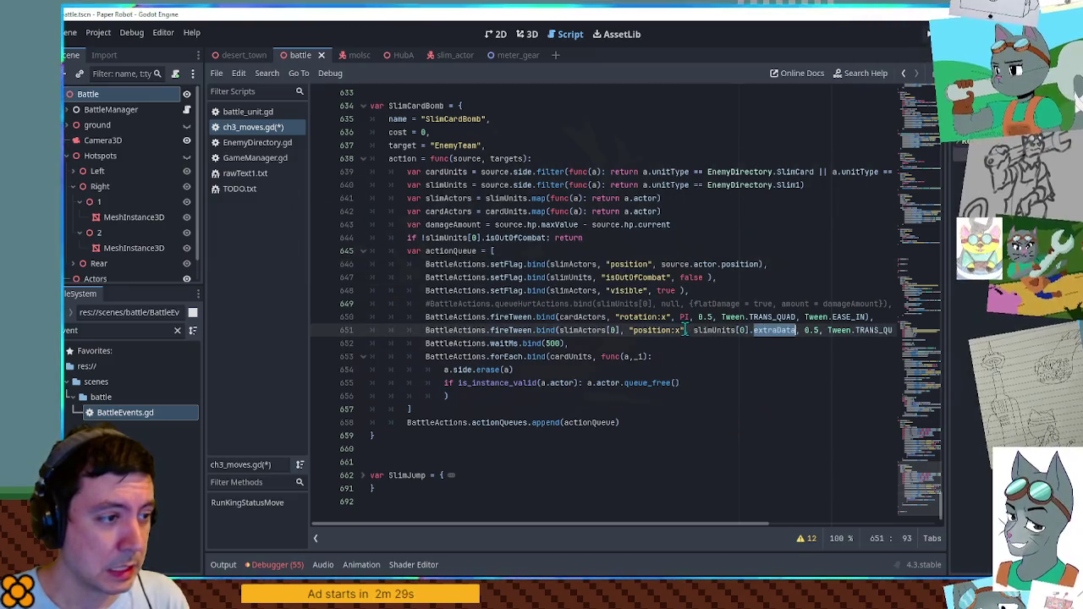
pyautogui.doubleClick(588, 330)
pyautogui.click(494, 330)
pyautogui.hotkey('ctrl', 'shift', 'k')
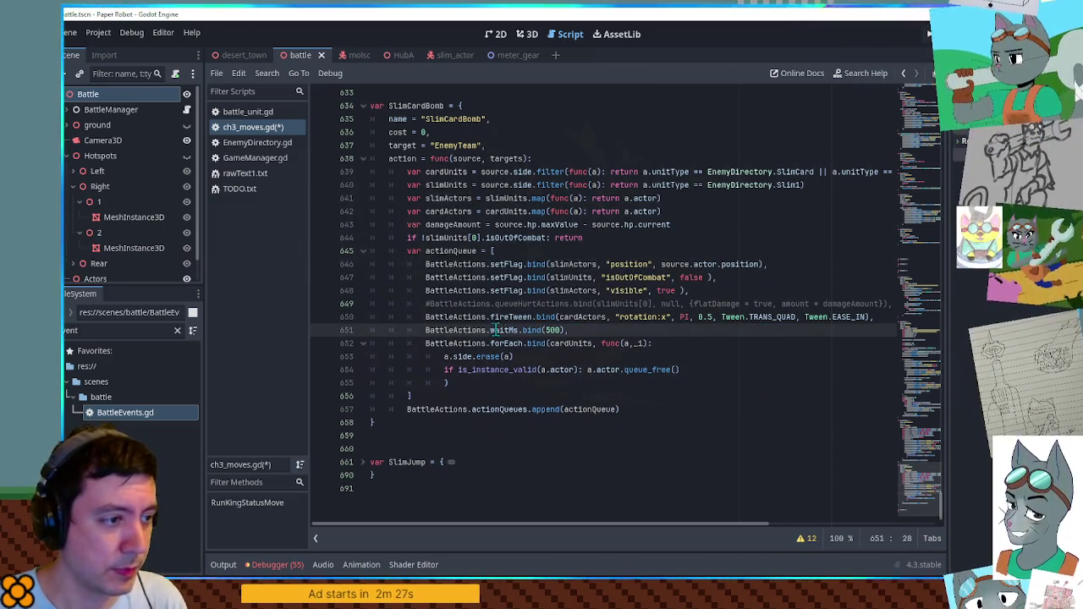
# Inspect the remaining card tween's rotation:x property and PI target on line 650.
pyautogui.moveTo(559, 318)
pyautogui.mouseDown()
pyautogui.moveTo(696, 320)
pyautogui.moveTo(645, 320)
pyautogui.mouseUp()
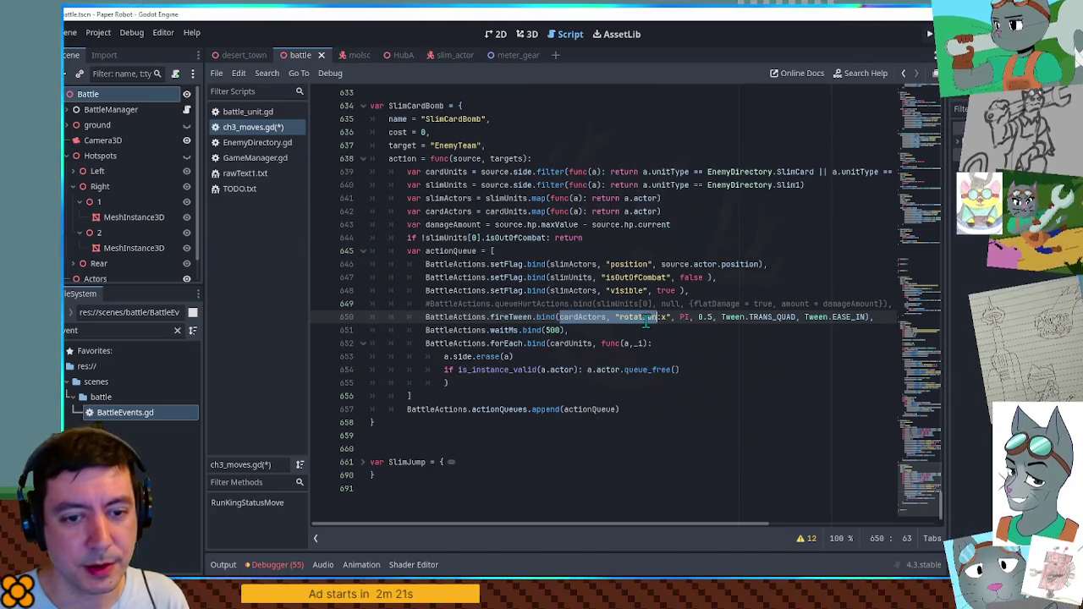
pyautogui.moveTo(645, 319); pyautogui.dragTo(658, 318)
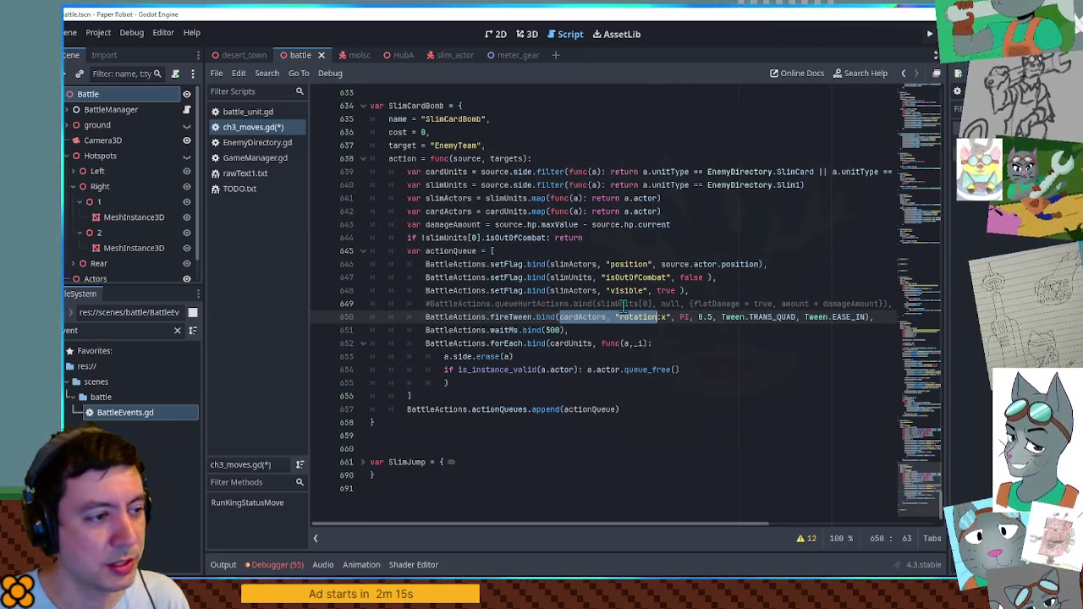
pyautogui.click(709, 316)
pyautogui.doubleClick(582, 316)
pyautogui.moveTo(618, 317)
pyautogui.mouseDown()
pyautogui.moveTo(667, 318)
pyautogui.moveTo(622, 317)
pyautogui.mouseUp()
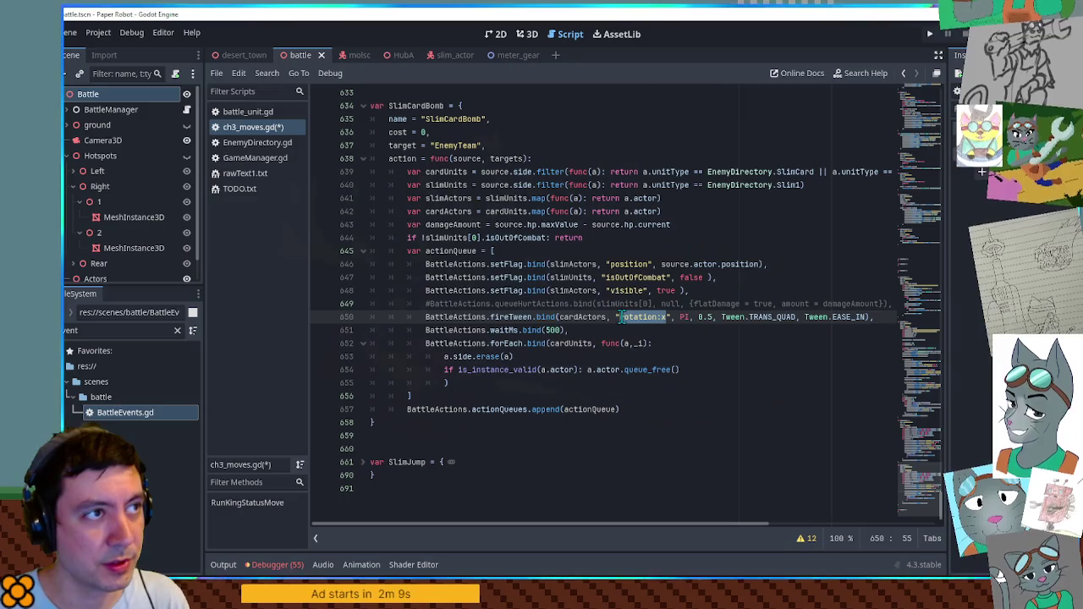
pyautogui.click(677, 318)
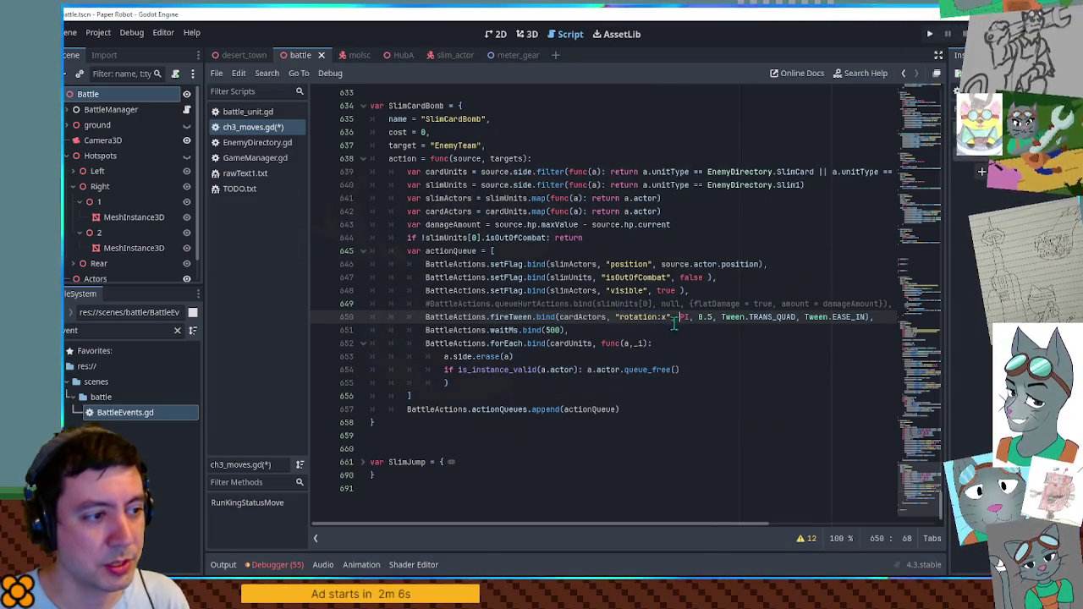
pyautogui.click(664, 318)
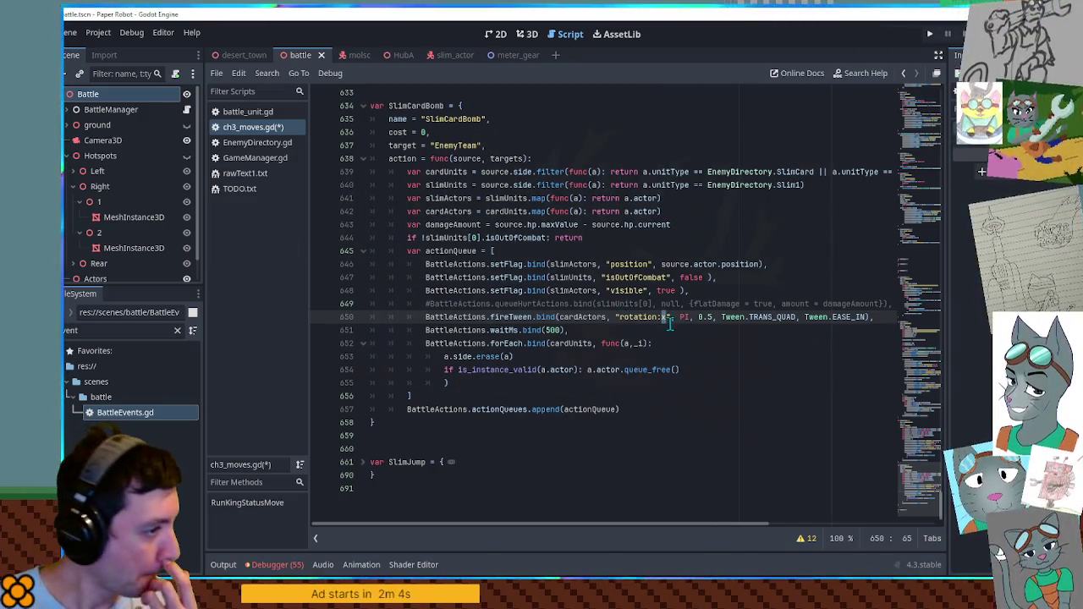
# Make the card tween animate rotation:y to 0 instead of rotation:x to PI.
pyautogui.moveTo(896, 317); pyautogui.dragTo(890, 322)
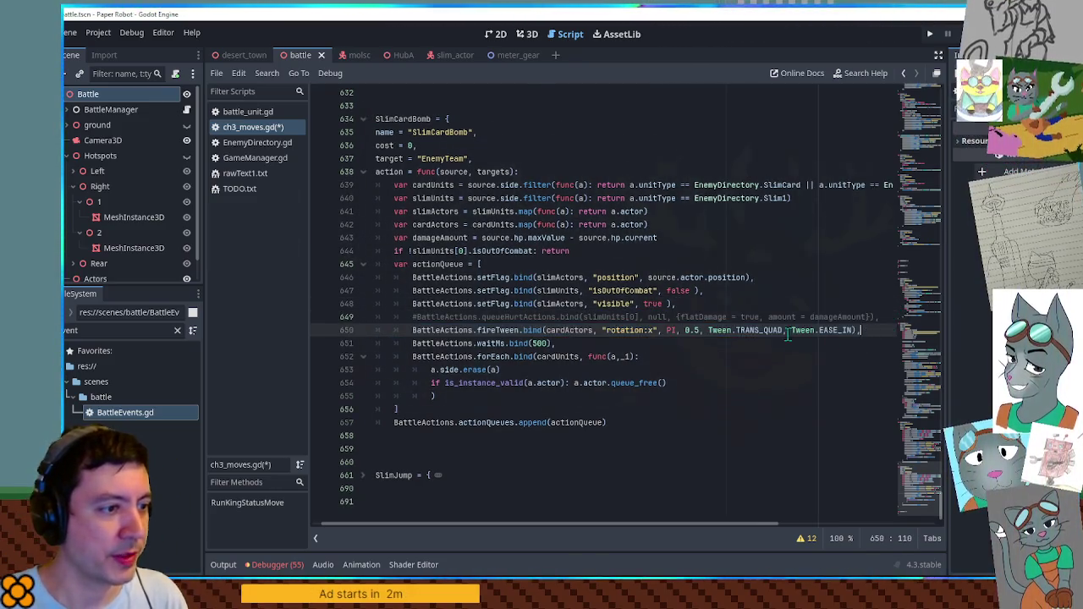
pyautogui.click(650, 330)
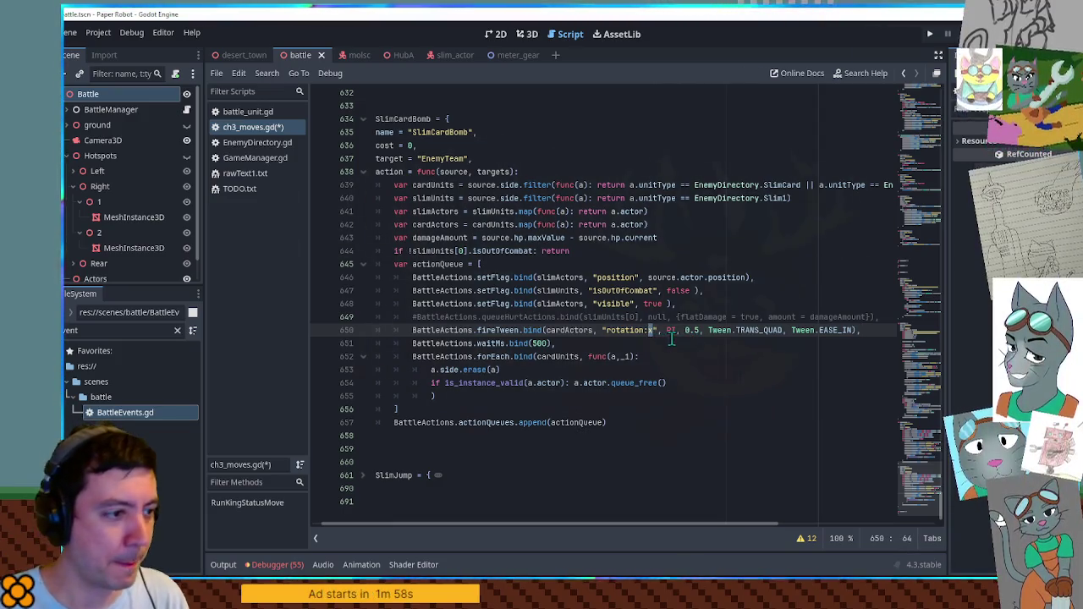
pyautogui.write('y')
pyautogui.doubleClick(672, 332)
pyautogui.write('0')
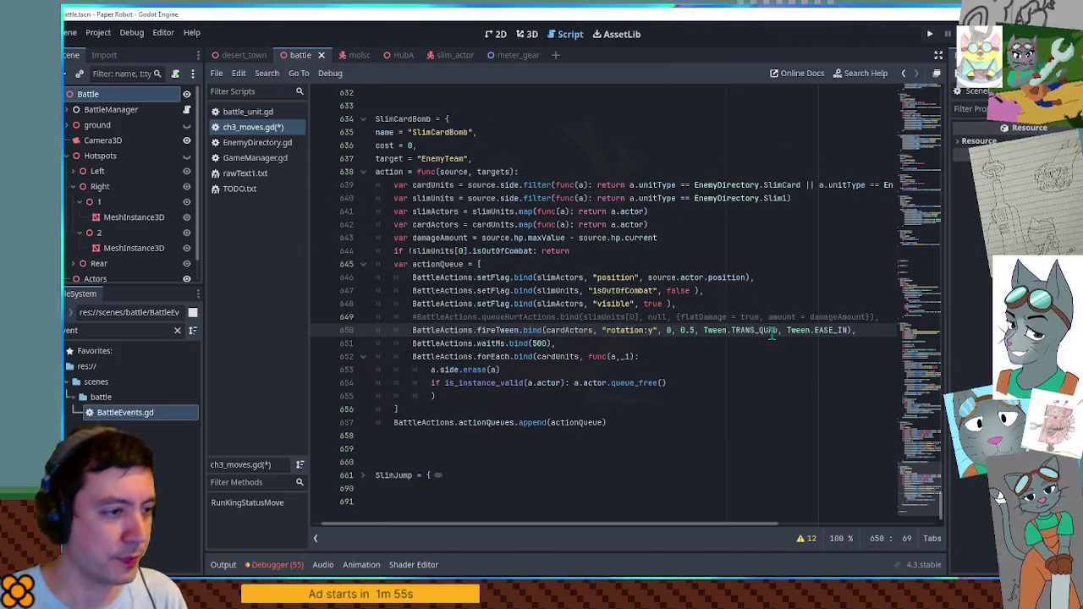
pyautogui.click(885, 332)
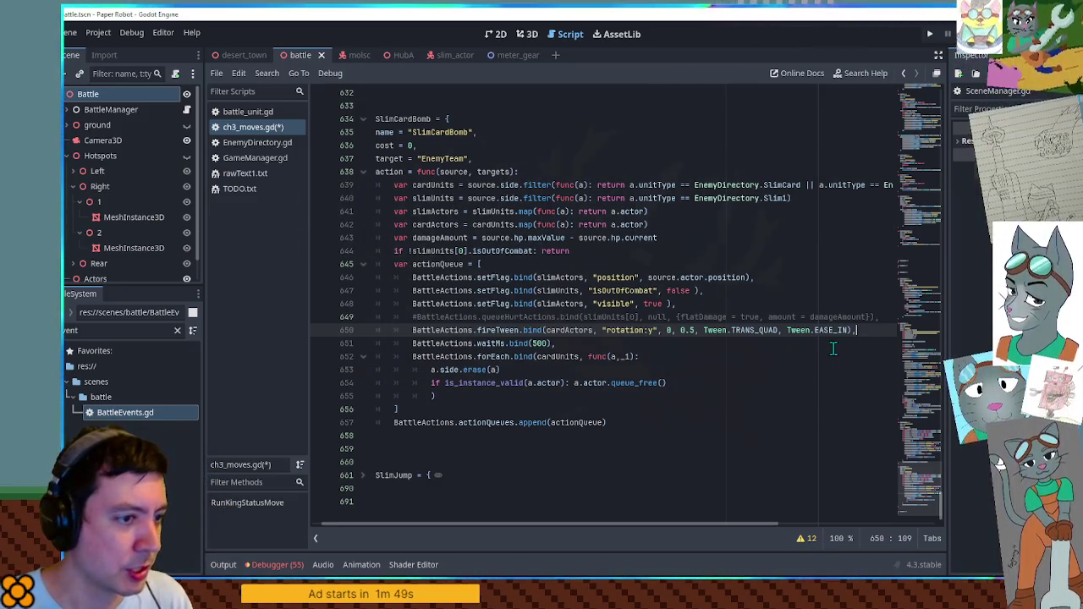
pyautogui.click(574, 345)
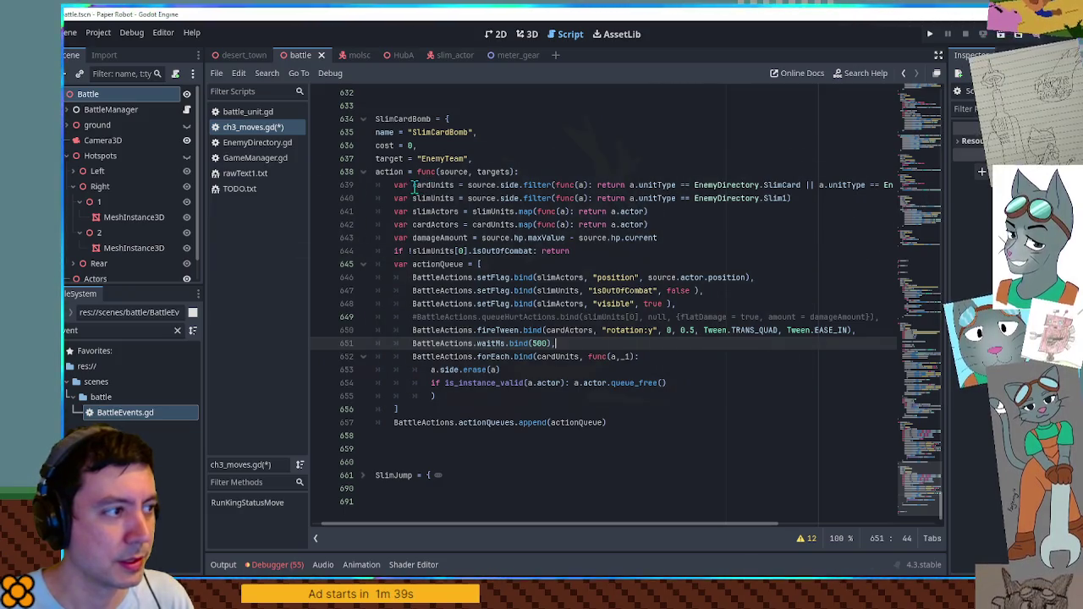
pyautogui.click(413, 184)
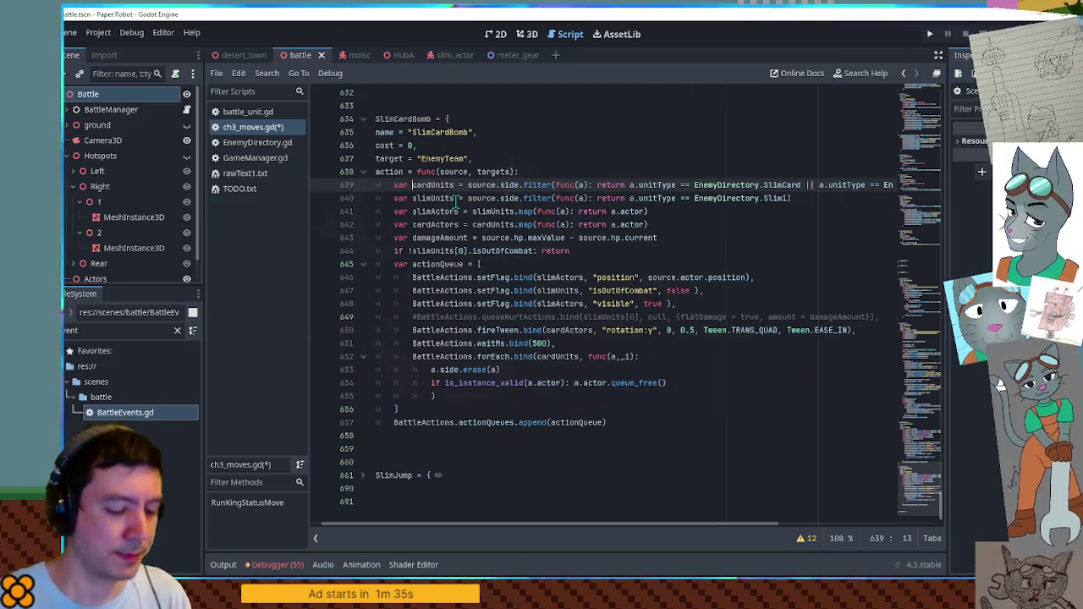
# Split cardUnits into slimCardUnits (SlimCard only) and bombCardUnits (SlimCardBomb only).
pyautogui.write('slimC')
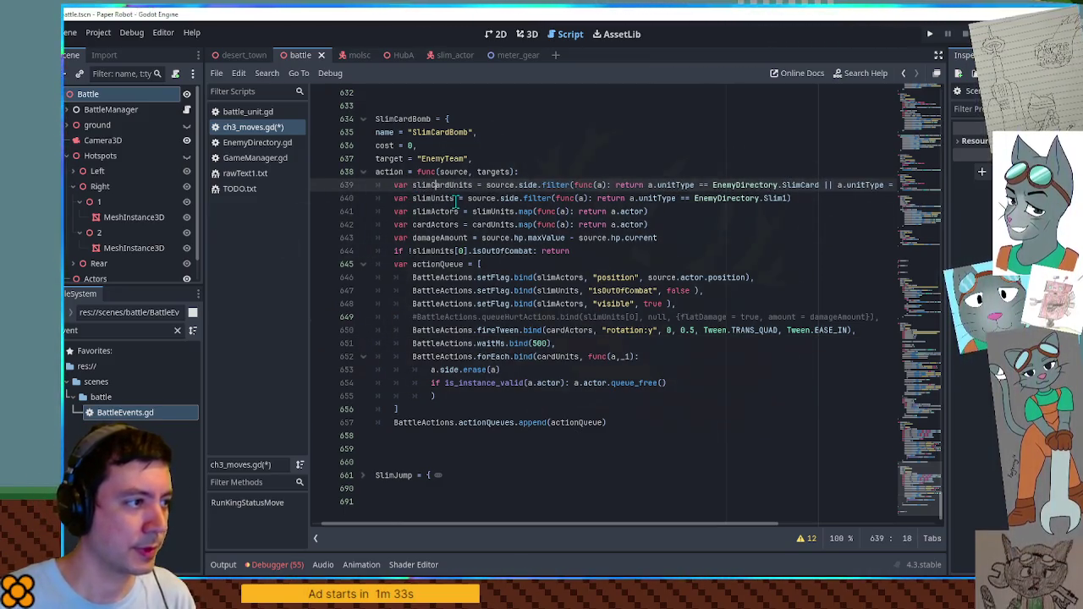
pyautogui.press('Delete')
pyautogui.write('C')
pyautogui.hotkey('ctrl', 'shift', 'd')
pyautogui.press('BackSpace')
pyautogui.press('BackSpace')
pyautogui.press('Delete')
pyautogui.press('Delete')
pyautogui.write('bomb')
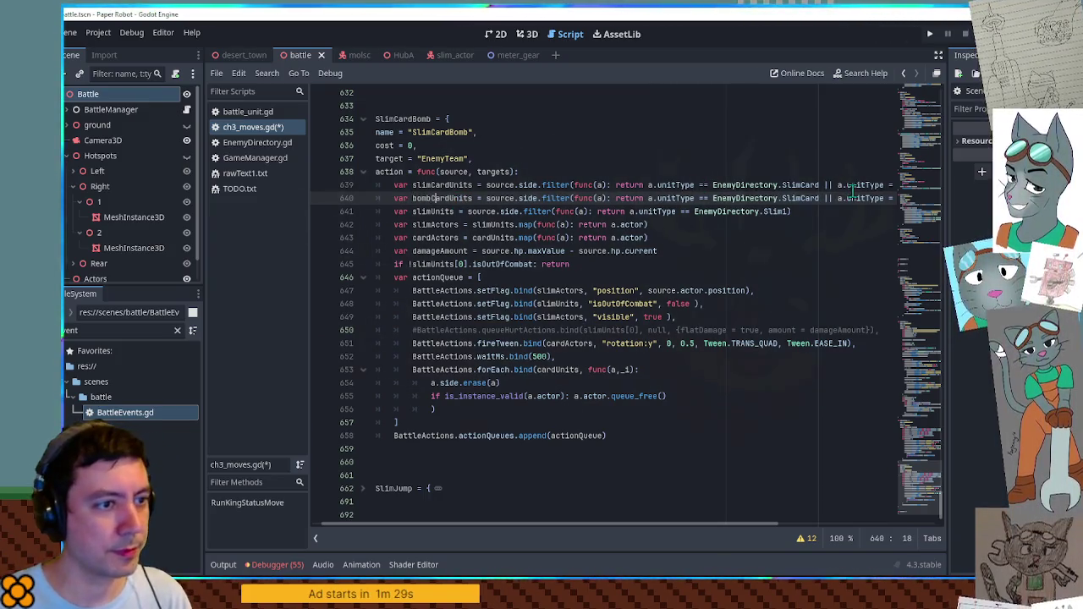
pyautogui.moveTo(824, 185); pyautogui.dragTo(942, 189)
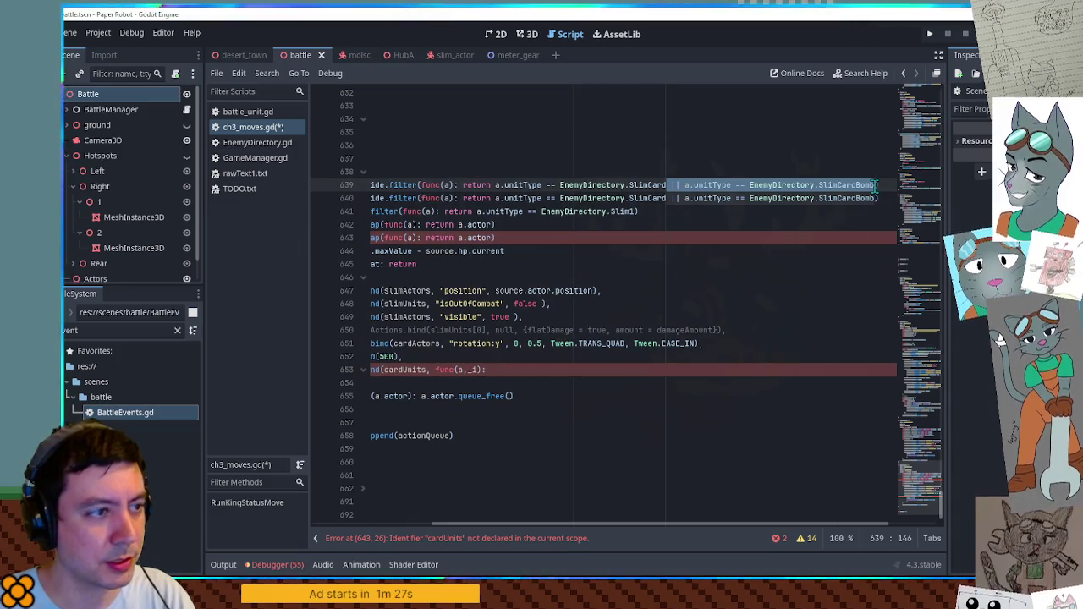
pyautogui.press('Delete')
pyautogui.moveTo(683, 198); pyautogui.dragTo(556, 199)
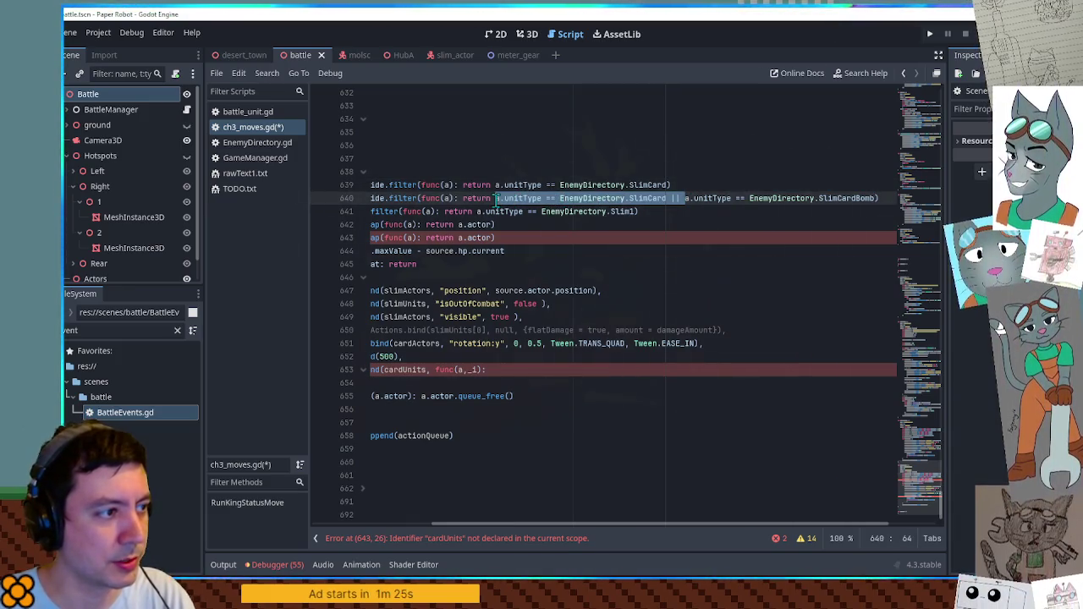
pyautogui.press('Delete')
pyautogui.press('Home')
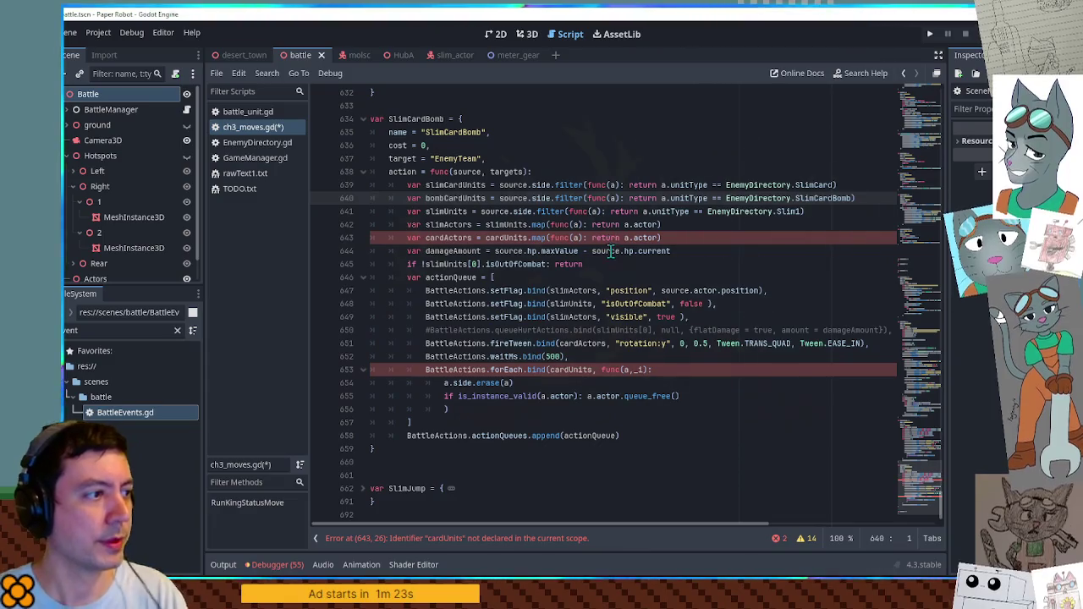
# Rename cardActors to slimCardActors and duplicate it as bombCardActors.
pyautogui.doubleClick(445, 238)
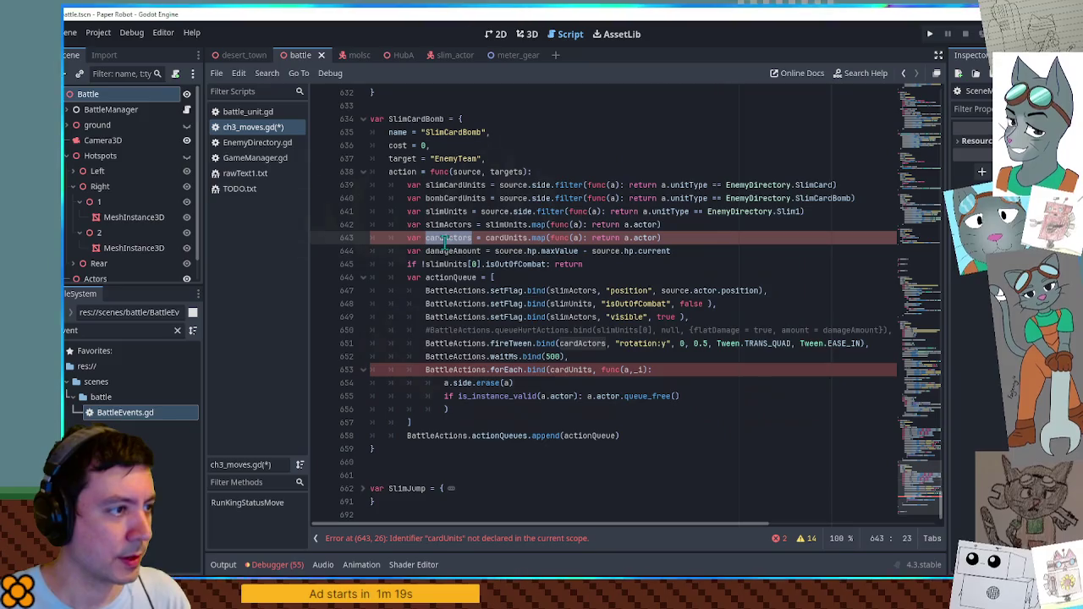
pyautogui.doubleClick(507, 238)
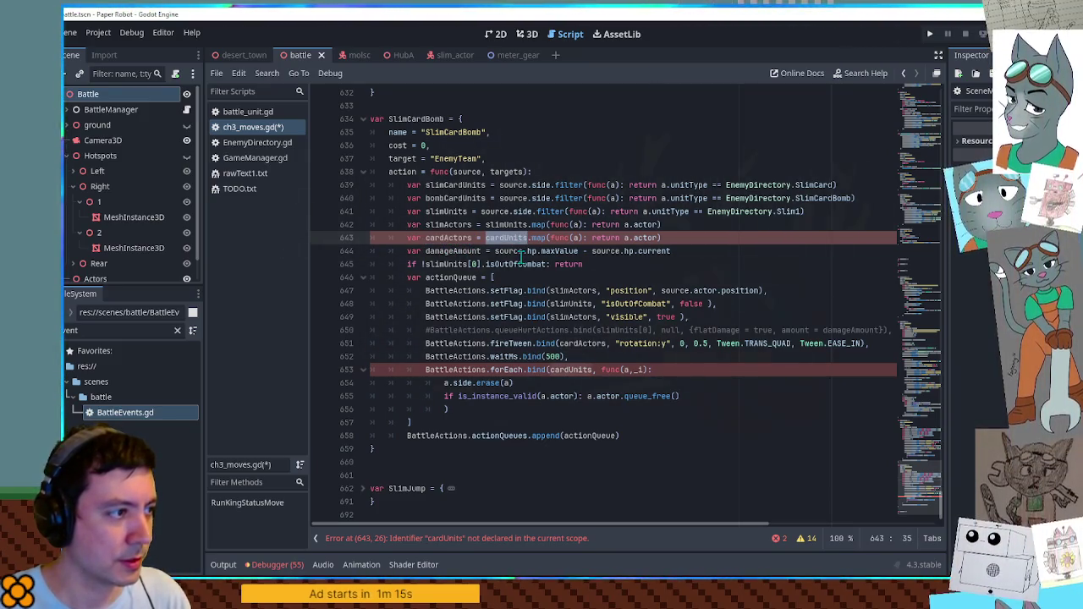
pyautogui.doubleClick(444, 239)
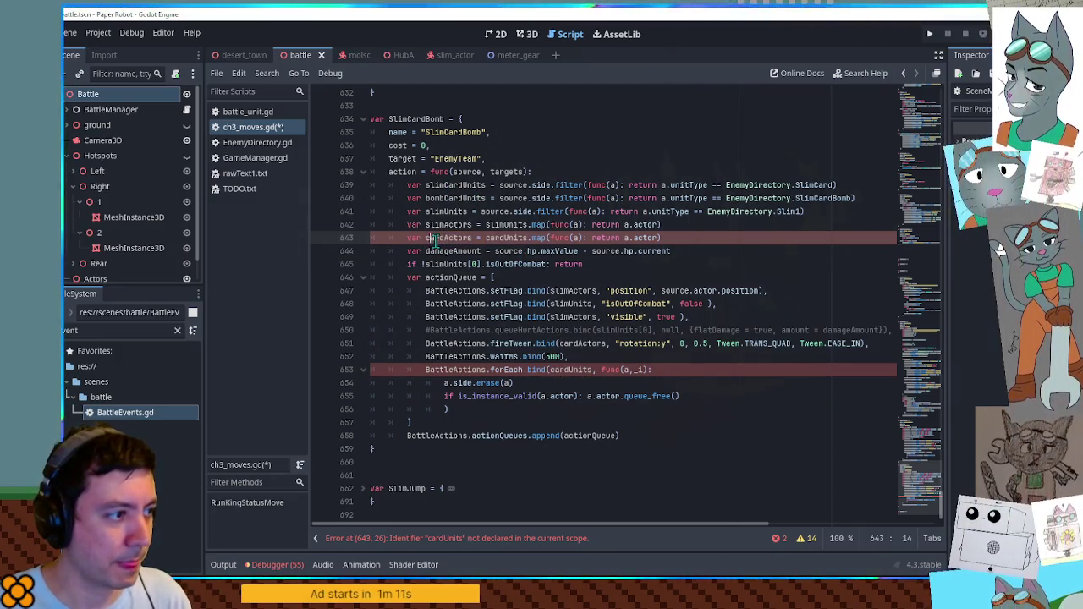
pyautogui.click(438, 185)
pyautogui.click(430, 238)
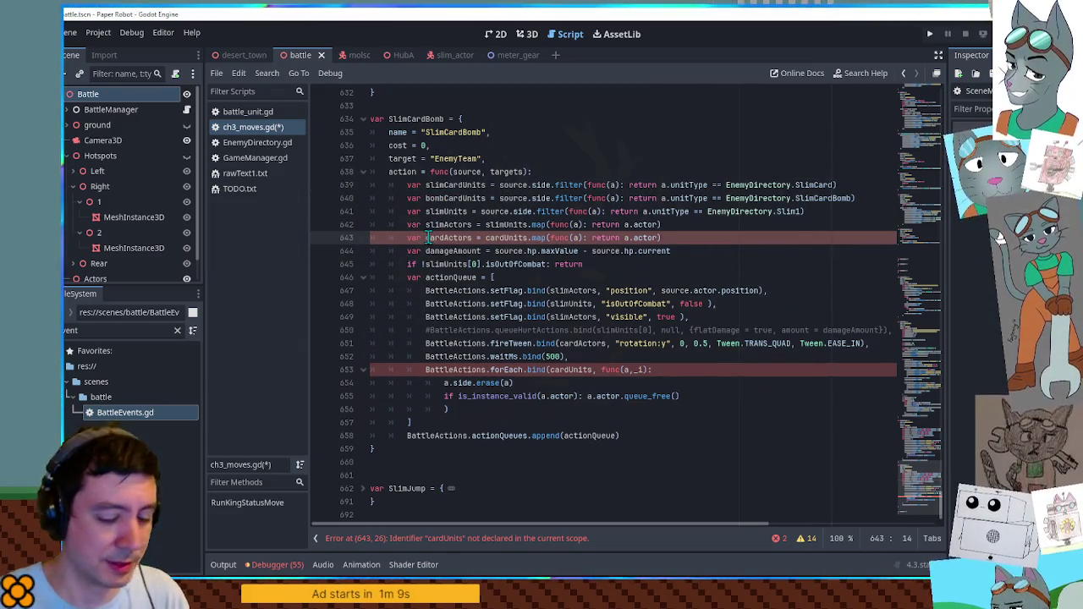
pyautogui.write('slim')
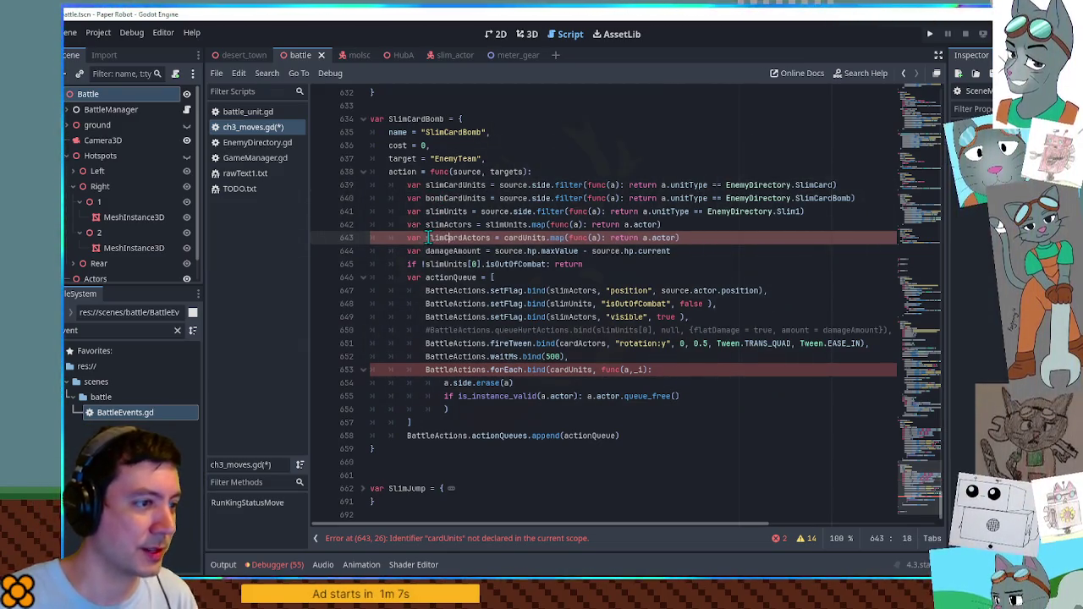
pyautogui.hotkey('ctrl', 'shift', 'd')
pyautogui.doubleClick(446, 251)
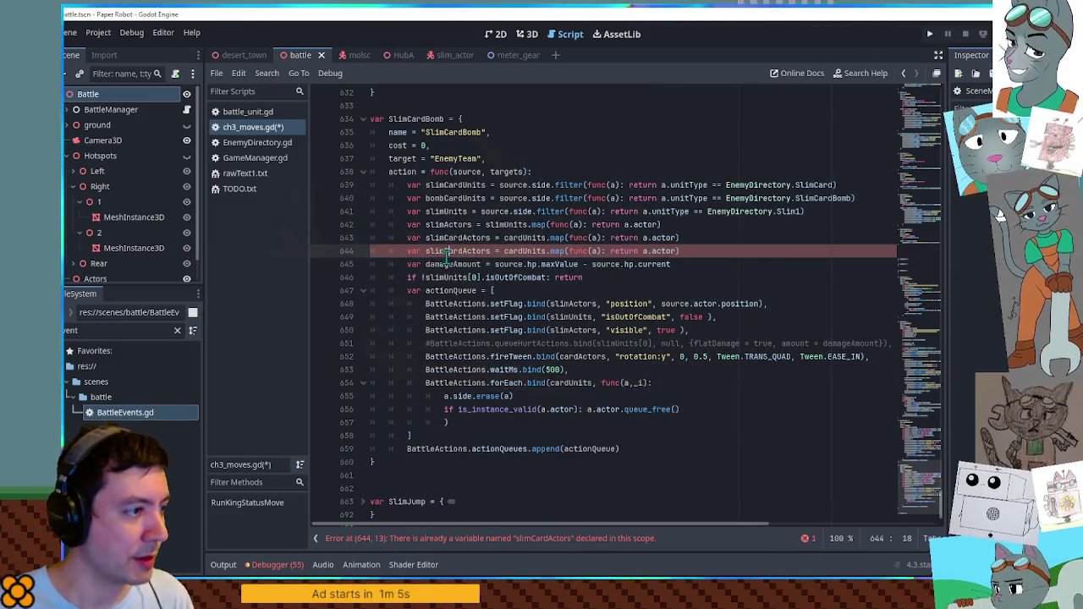
pyautogui.moveTo(422, 252); pyautogui.dragTo(447, 251)
pyautogui.write('bomb')
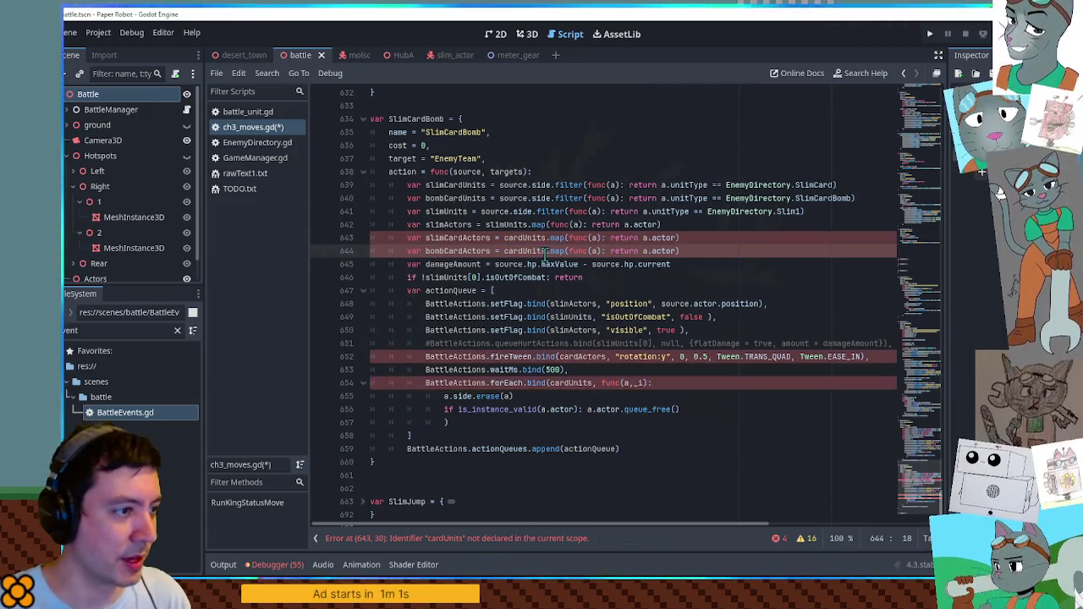
# Build slimCardActors and bombCardActors from their own unit lists, and retarget the rotation tween to bombCardActors.
pyautogui.doubleClick(455, 185)
pyautogui.hotkey('ctrl', 'c')
pyautogui.doubleClick(525, 238)
pyautogui.hotkey('ctrl', 'v')
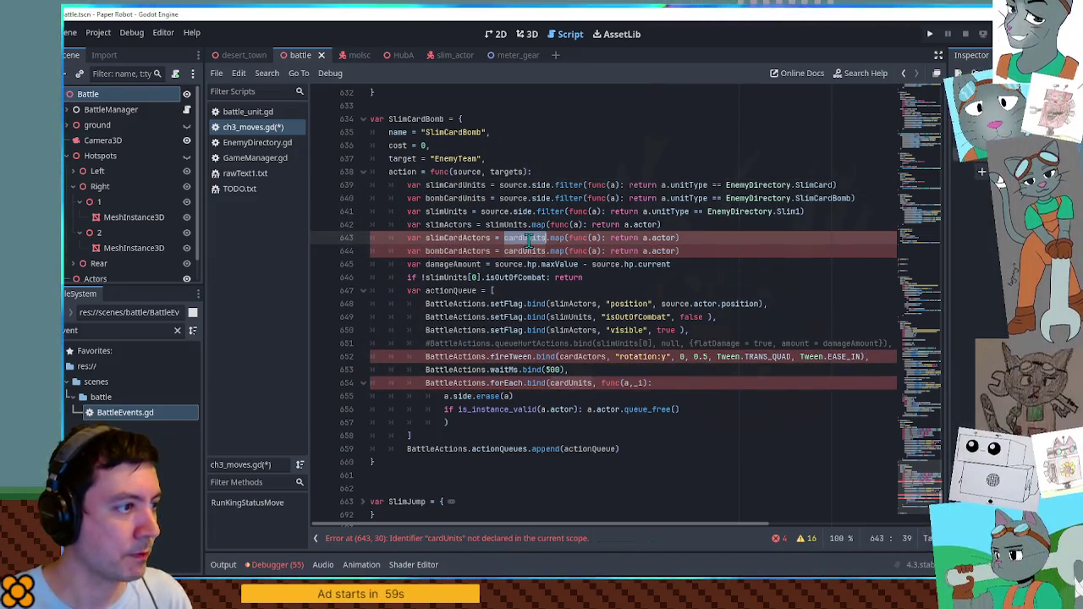
pyautogui.doubleClick(455, 198)
pyautogui.hotkey('ctrl', 'c')
pyautogui.doubleClick(524, 251)
pyautogui.hotkey('ctrl', 'v')
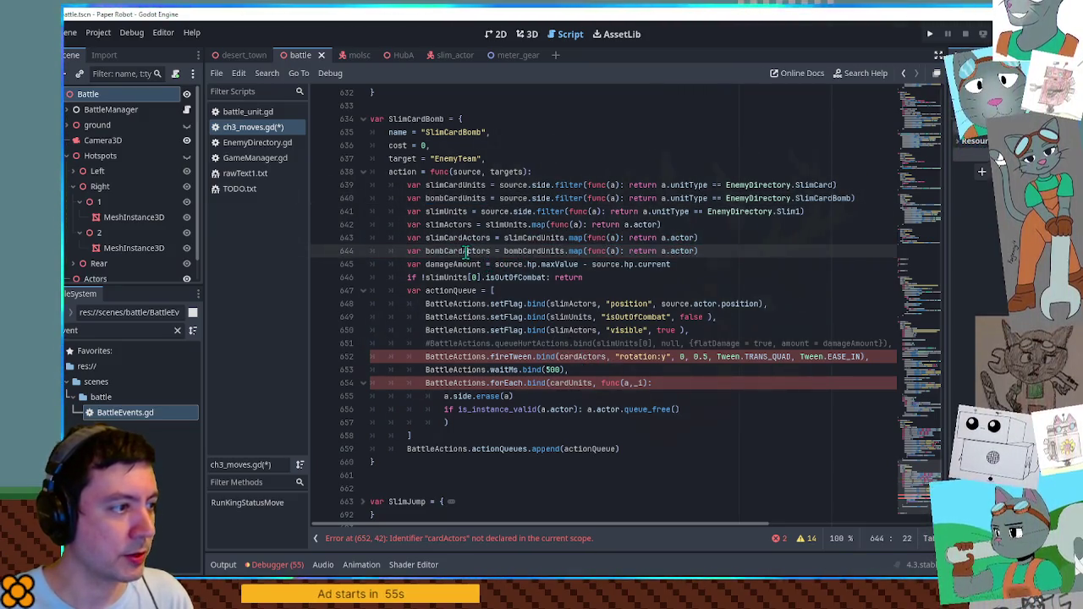
pyautogui.doubleClick(464, 251)
pyautogui.doubleClick(576, 357)
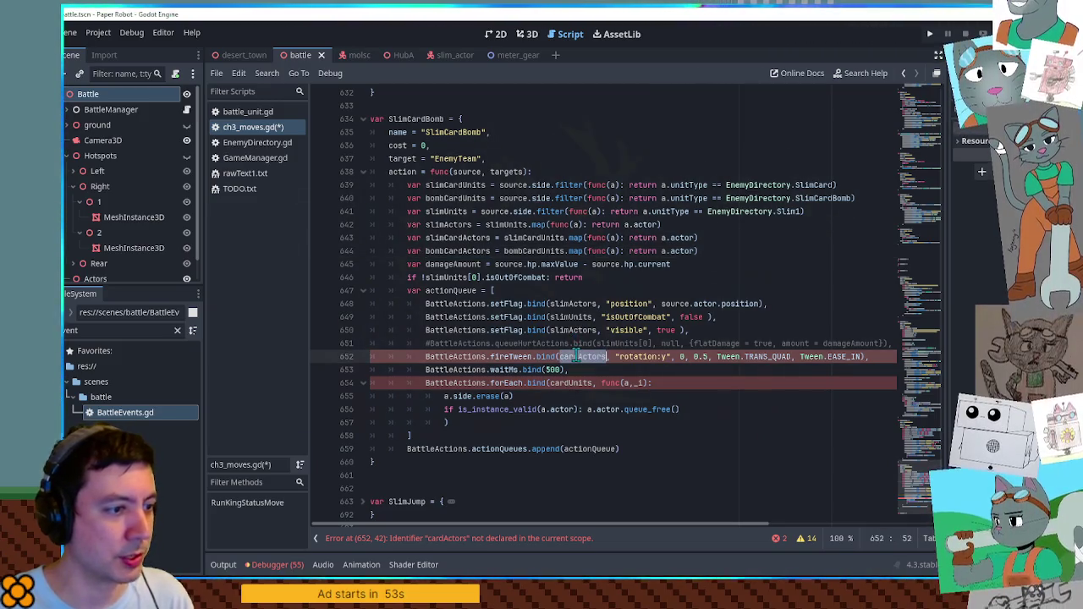
pyautogui.hotkey('ctrl', 'v')
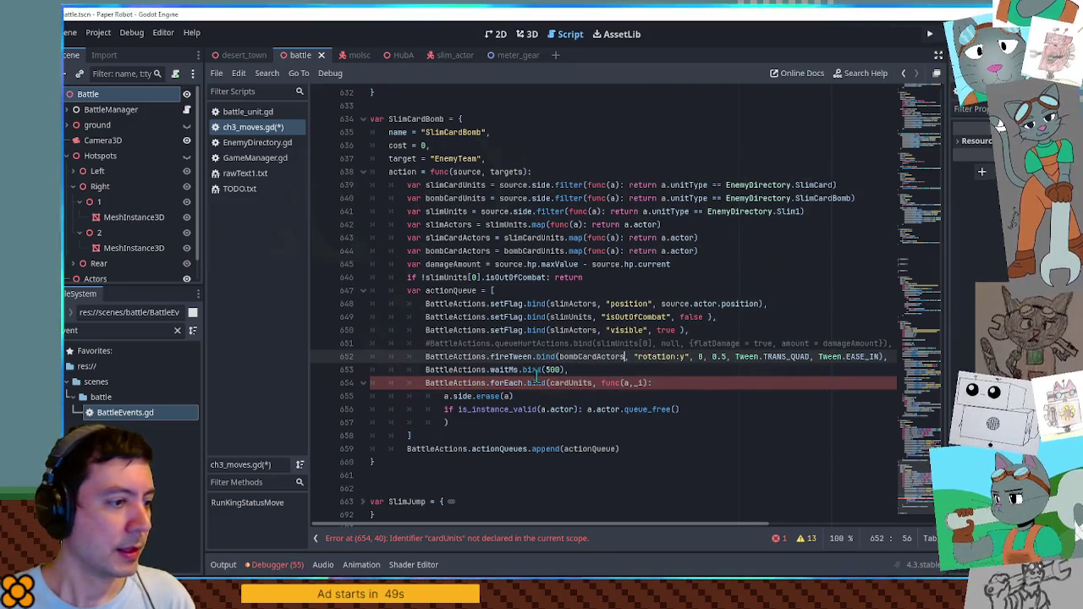
# Make the forEach loop iterate bombCardActors instead of cardUnits.
pyautogui.doubleClick(457, 251)
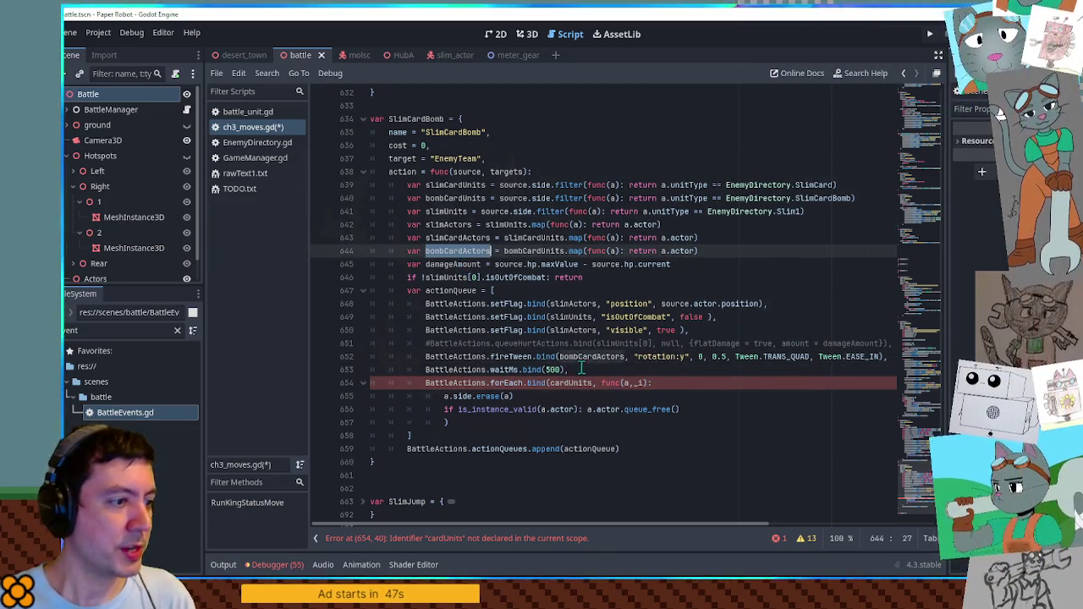
pyautogui.doubleClick(559, 382)
pyautogui.hotkey('ctrl', 'v')
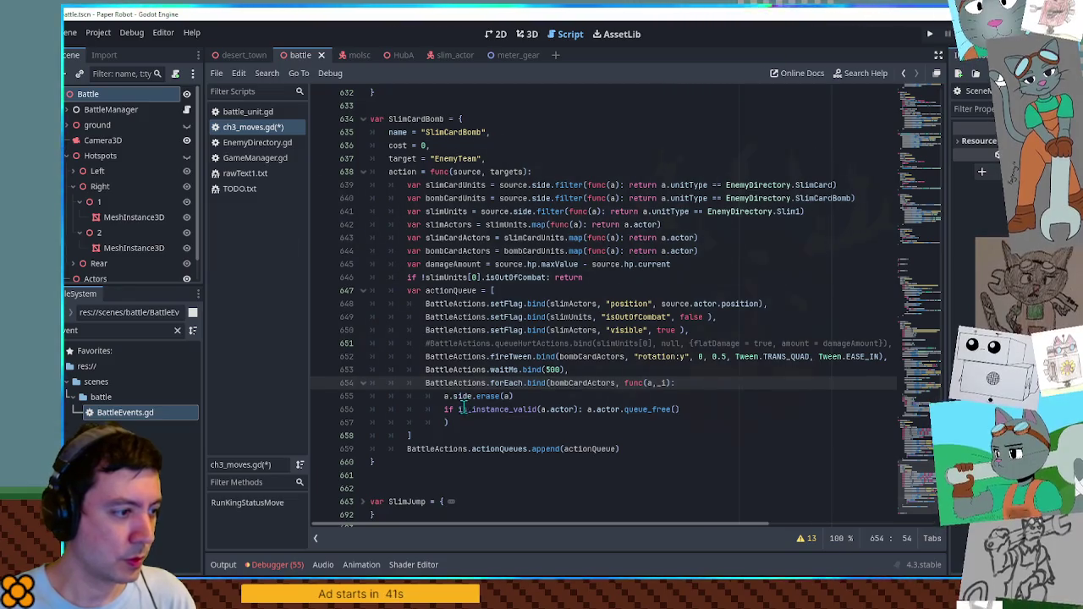
pyautogui.moveTo(444, 411); pyautogui.dragTo(693, 411)
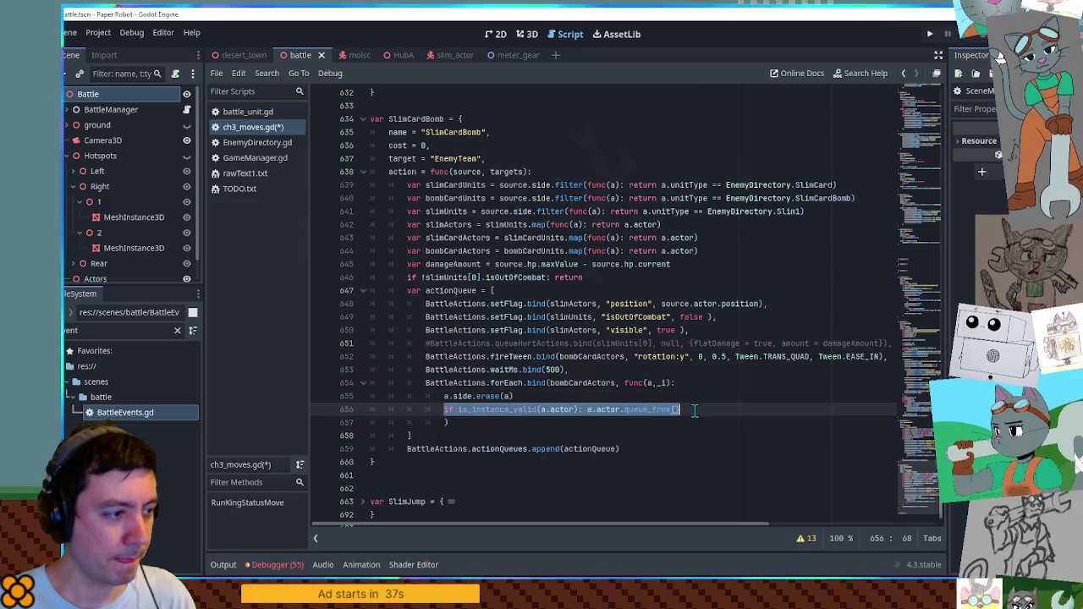
pyautogui.click(694, 410)
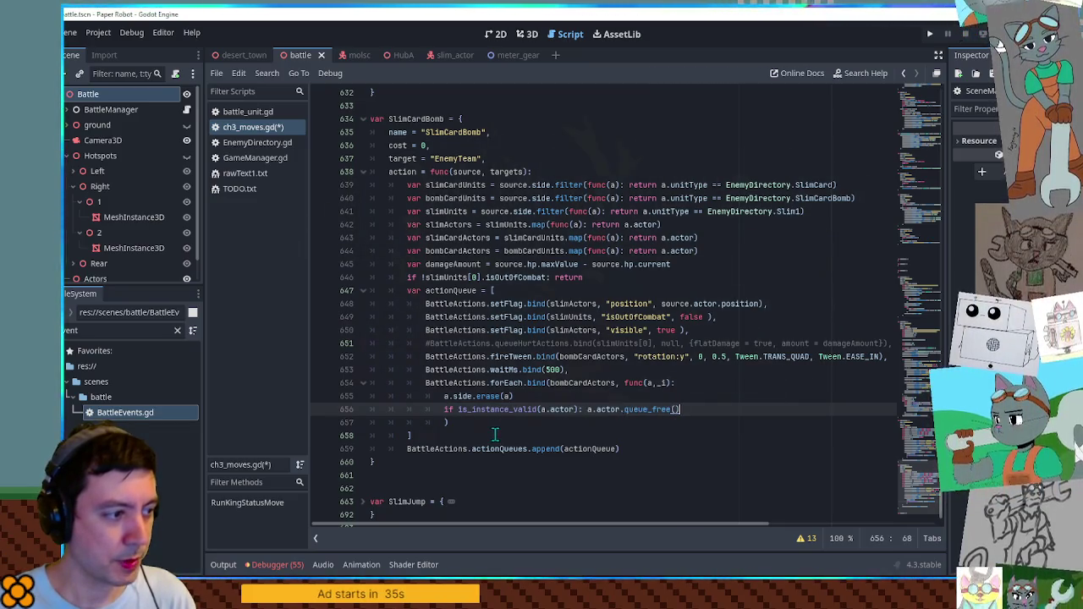
pyautogui.doubleClick(434, 385)
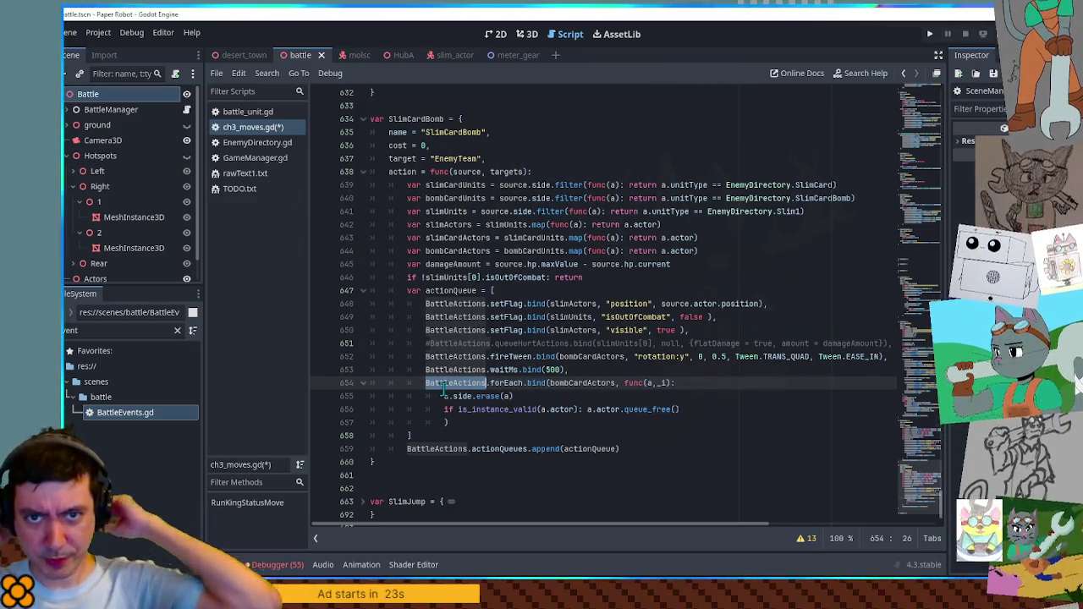
pyautogui.click(526, 396)
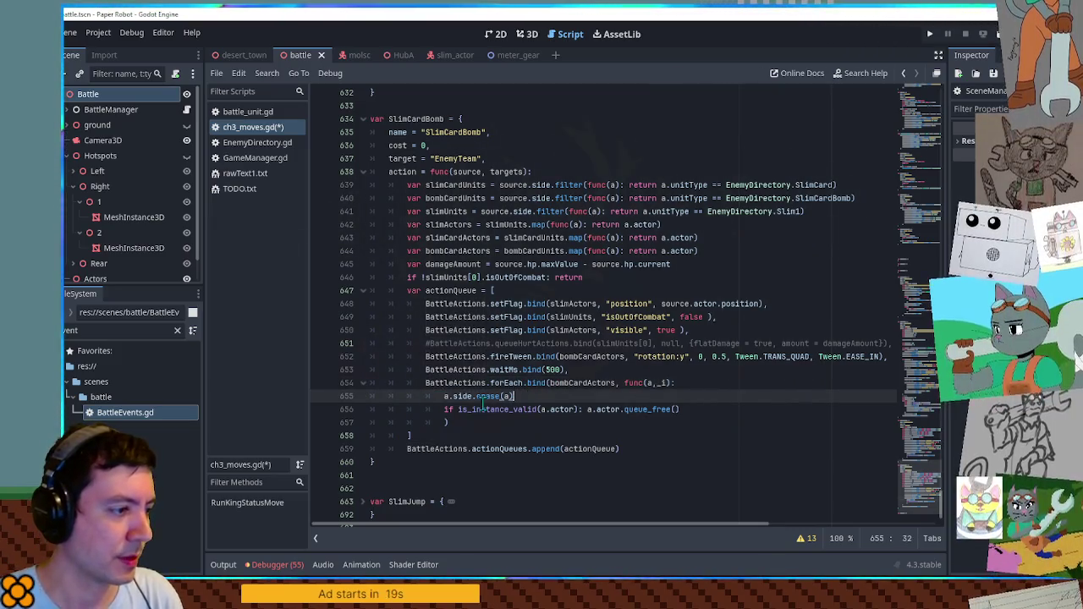
pyautogui.moveTo(441, 396); pyautogui.dragTo(534, 395)
pyautogui.click(535, 395)
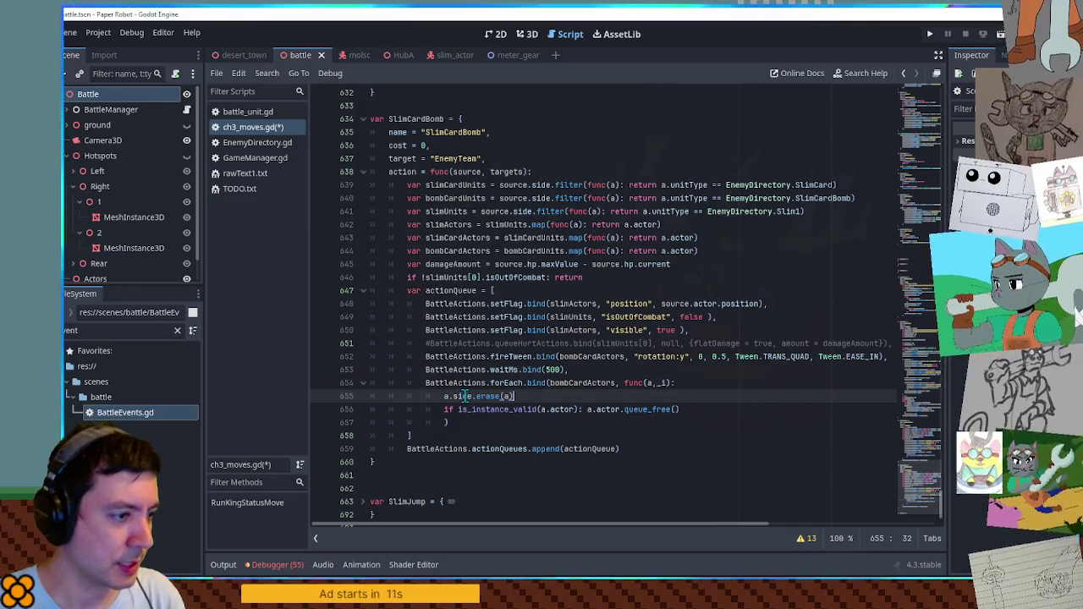
pyautogui.doubleClick(592, 383)
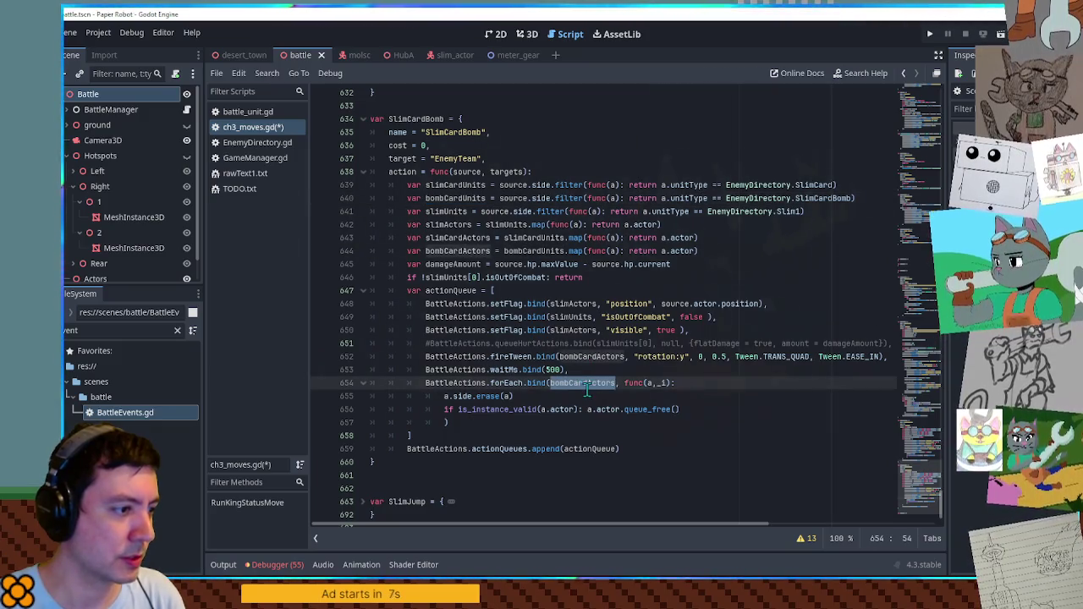
# Insert blank lines after the damageAmount line.
pyautogui.click(692, 265)
pyautogui.press('Return')
pyautogui.press('Return')
pyautogui.press('Return')
pyautogui.doubleClick(456, 242)
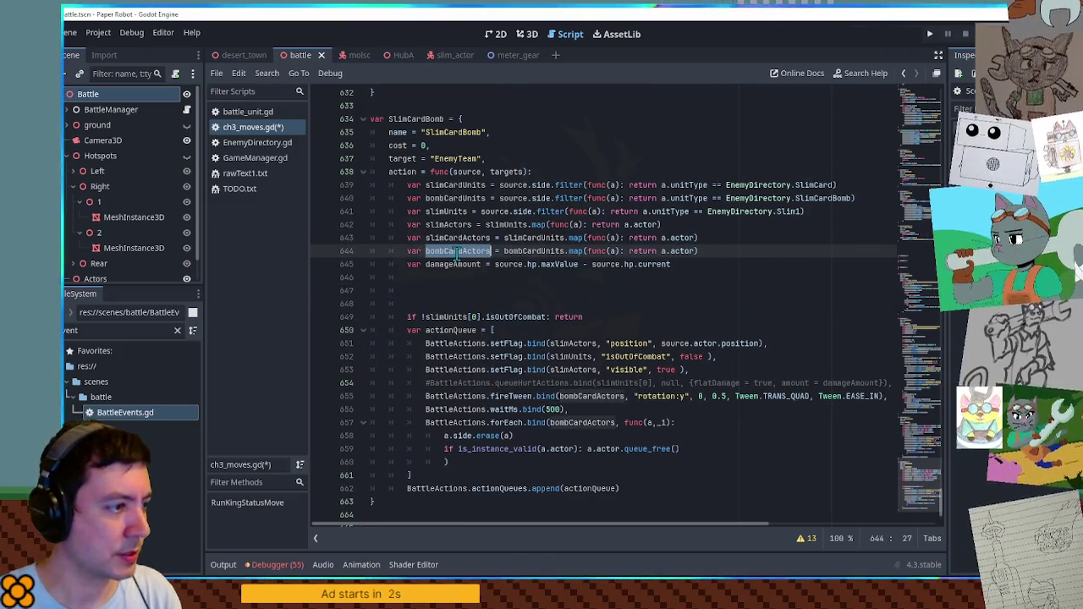
pyautogui.doubleClick(443, 184)
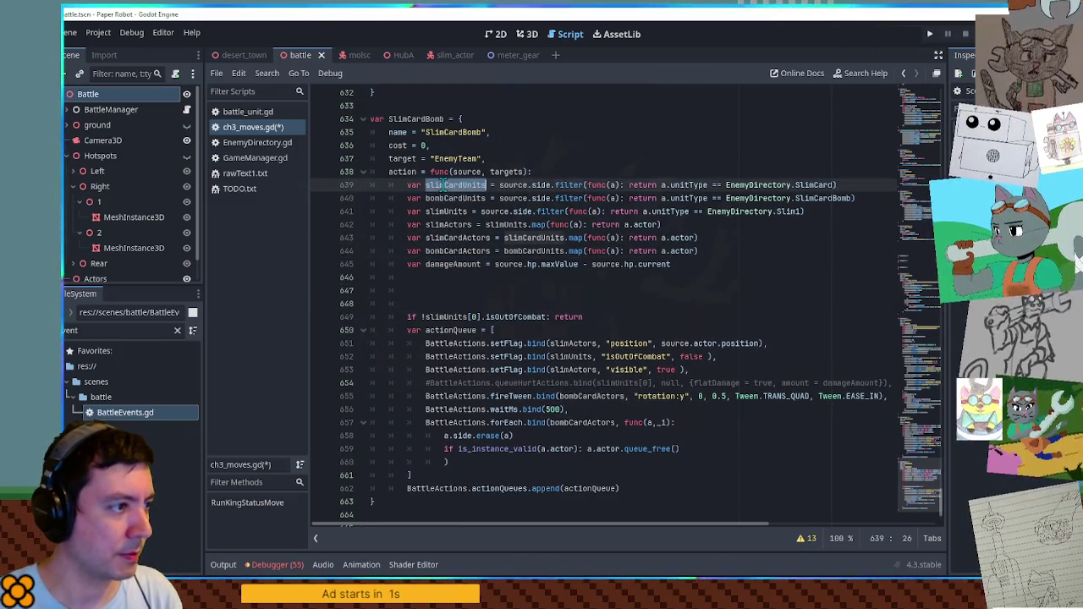
# Experiment on blank line 647 with slimCardUnits.map and a test Array variable.
pyautogui.click(426, 288)
pyautogui.hotkey('ctrl', 'v')
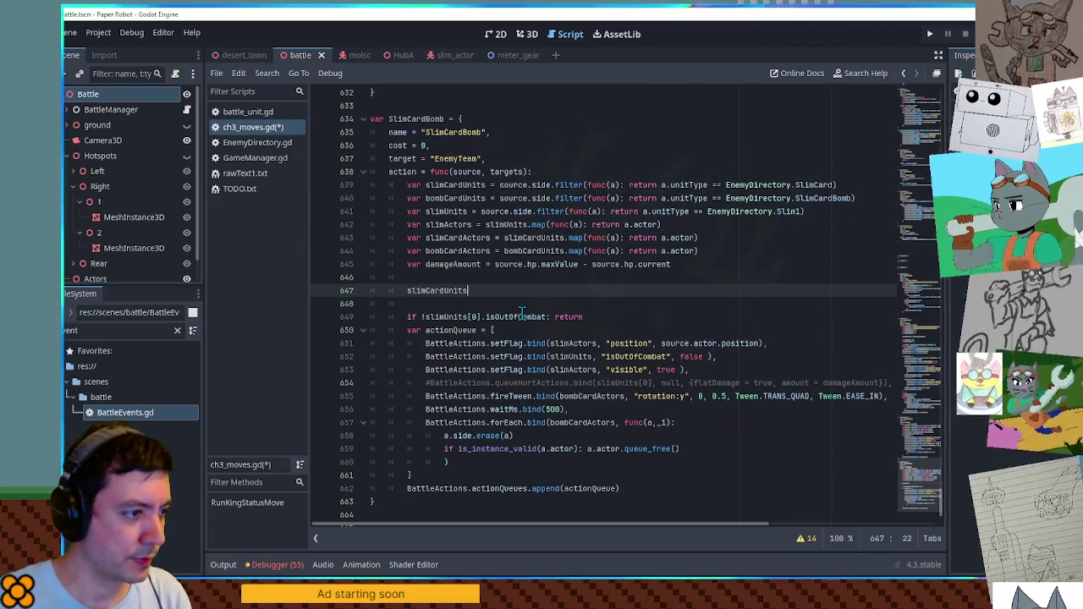
pyautogui.hotkey('ctrl', 'z')
pyautogui.hotkey('ctrl', 'z')
pyautogui.write('[].forEach')
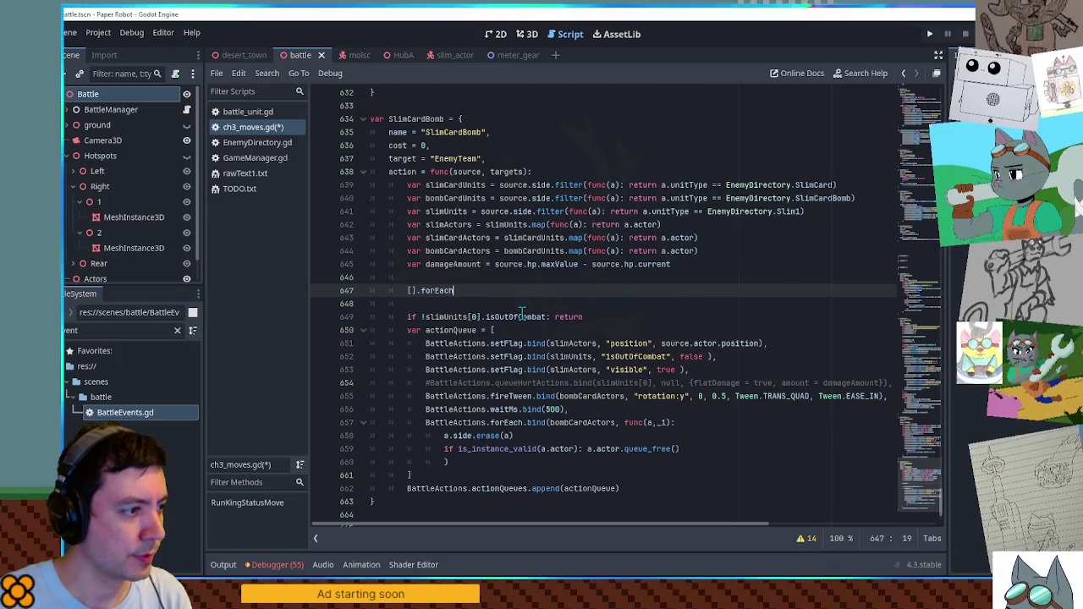
pyautogui.press('BackSpace')
pyautogui.press('BackSpace')
pyautogui.press('BackSpace')
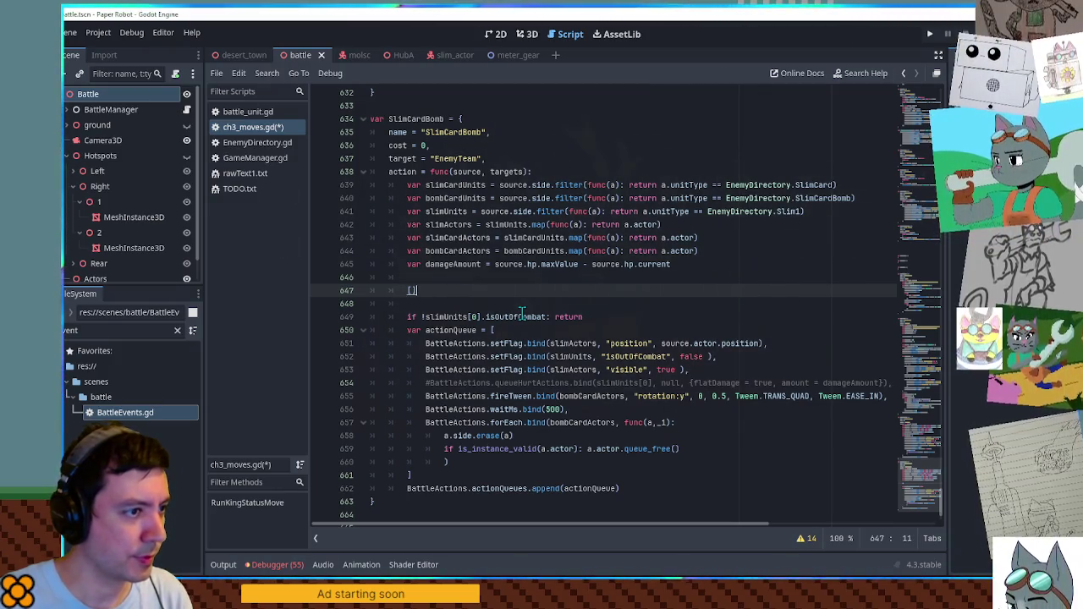
pyautogui.write('.map')
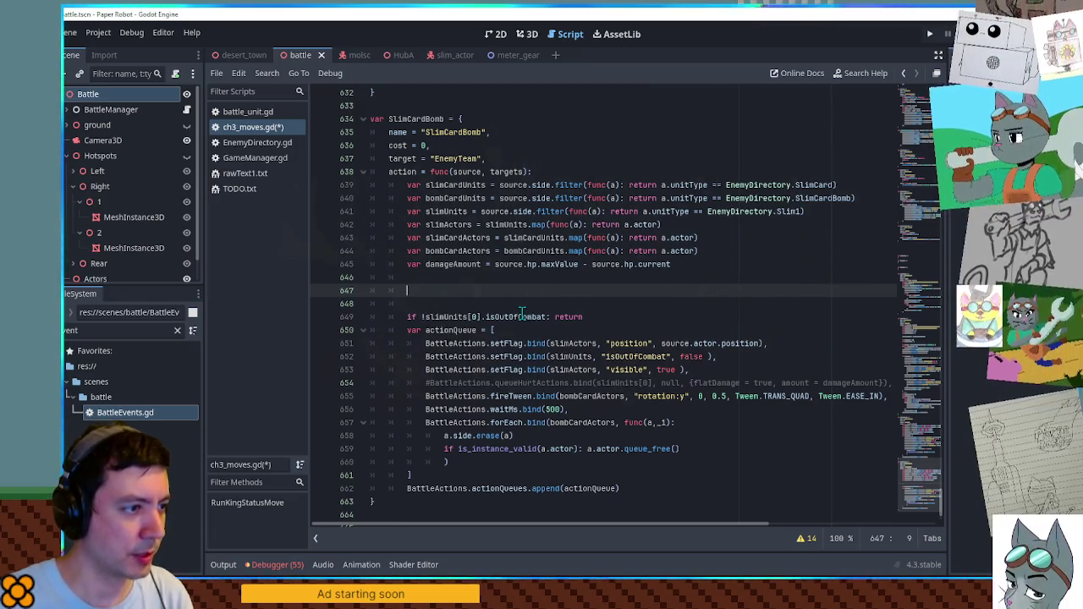
pyautogui.doubleClick(549, 237)
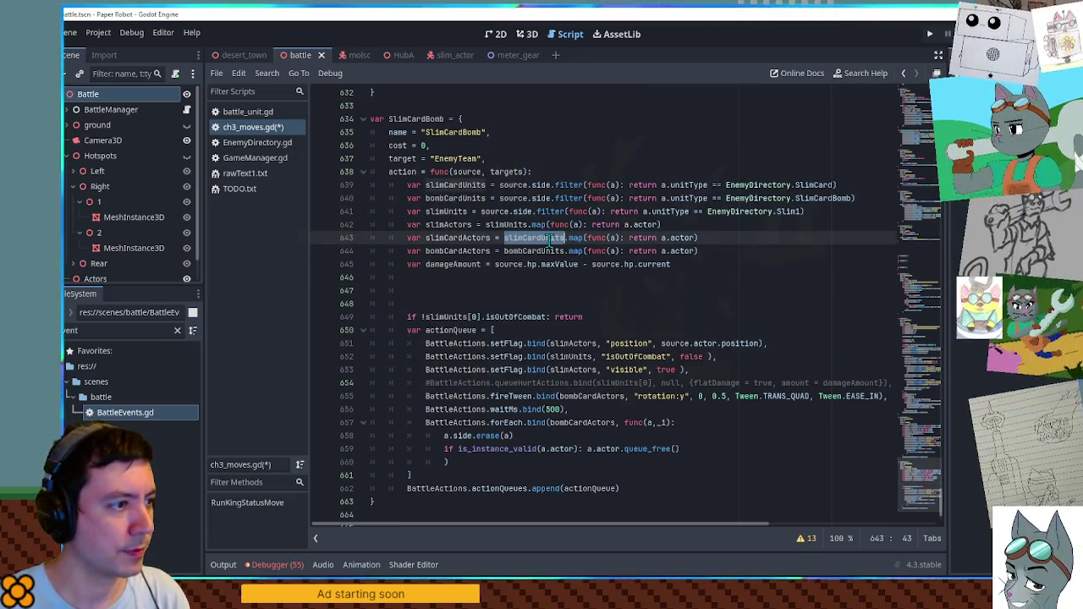
pyautogui.click(479, 292)
pyautogui.write('var')
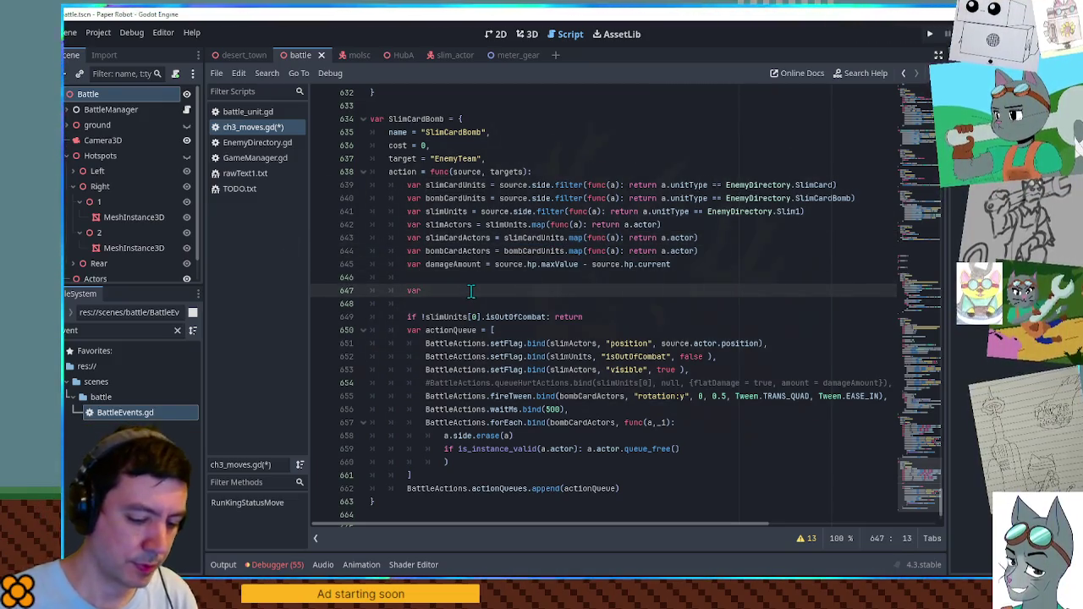
pyautogui.press('BackSpace')
pyautogui.press('BackSpace')
pyautogui.press('BackSpace')
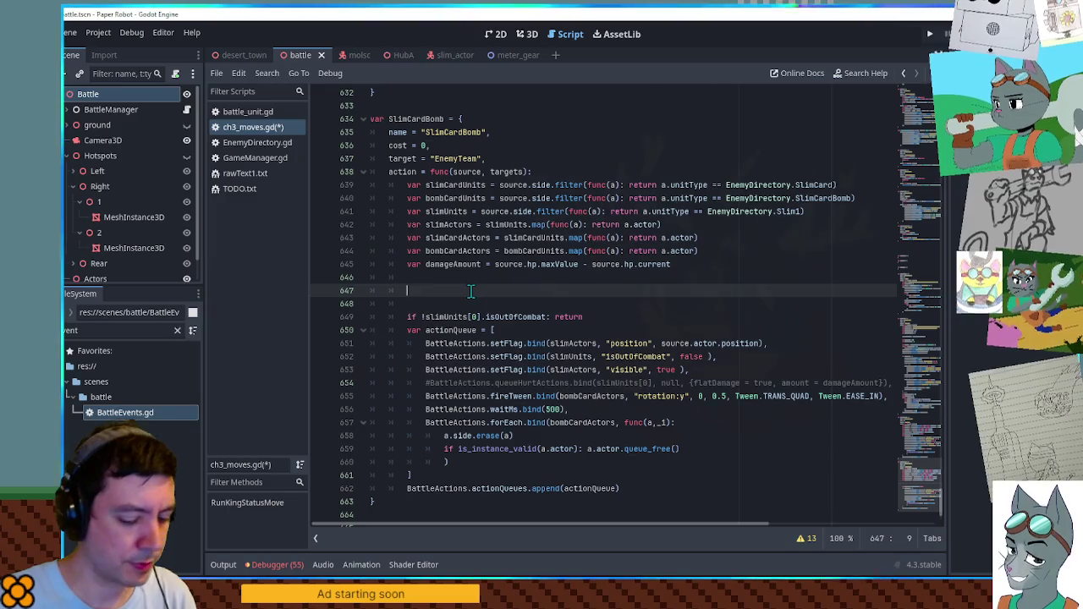
pyautogui.write('var nadscoa =')
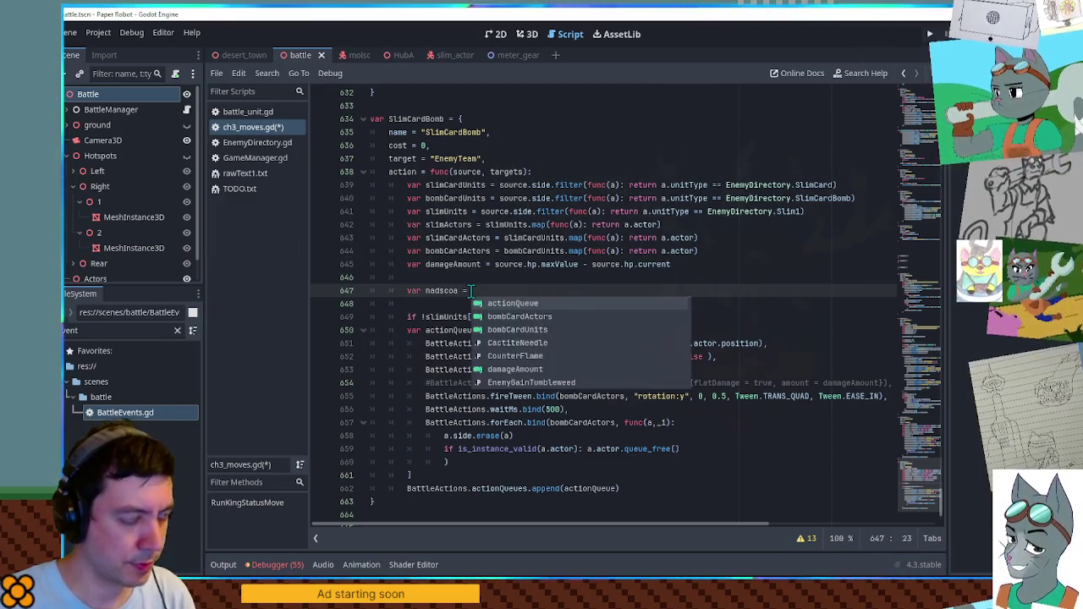
pyautogui.press('BackSpace')
pyautogui.press('BackSpace')
pyautogui.press('BackSpace')
pyautogui.write('y')
pyautogui.press('Return')
pyautogui.press('Return')
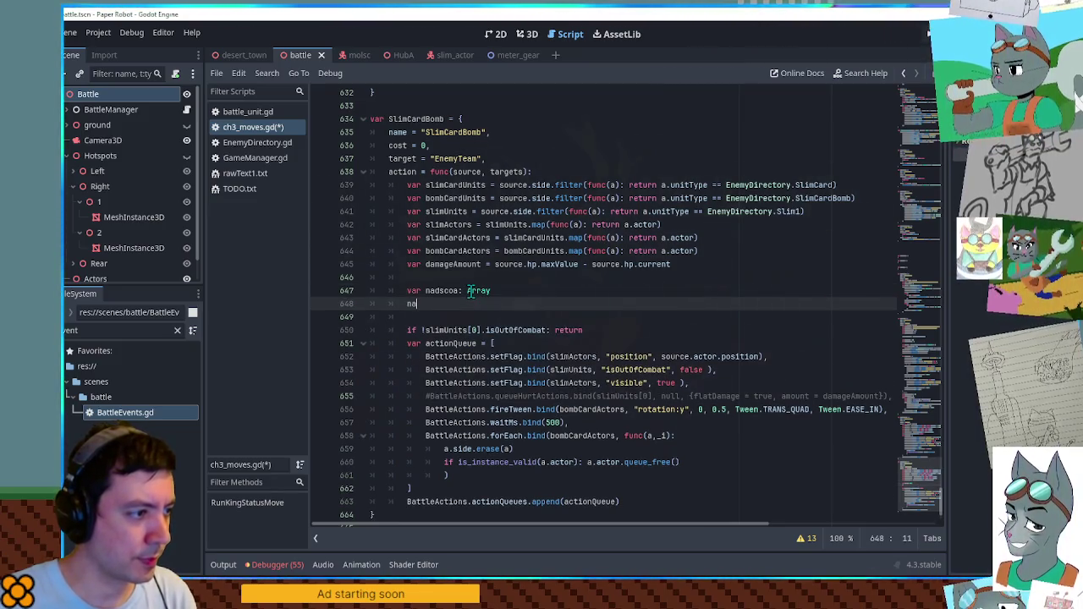
pyautogui.write('ad')
# Write asdf.map from the Array method completion list and view the map() documentation.
pyautogui.doubleClick(441, 290)
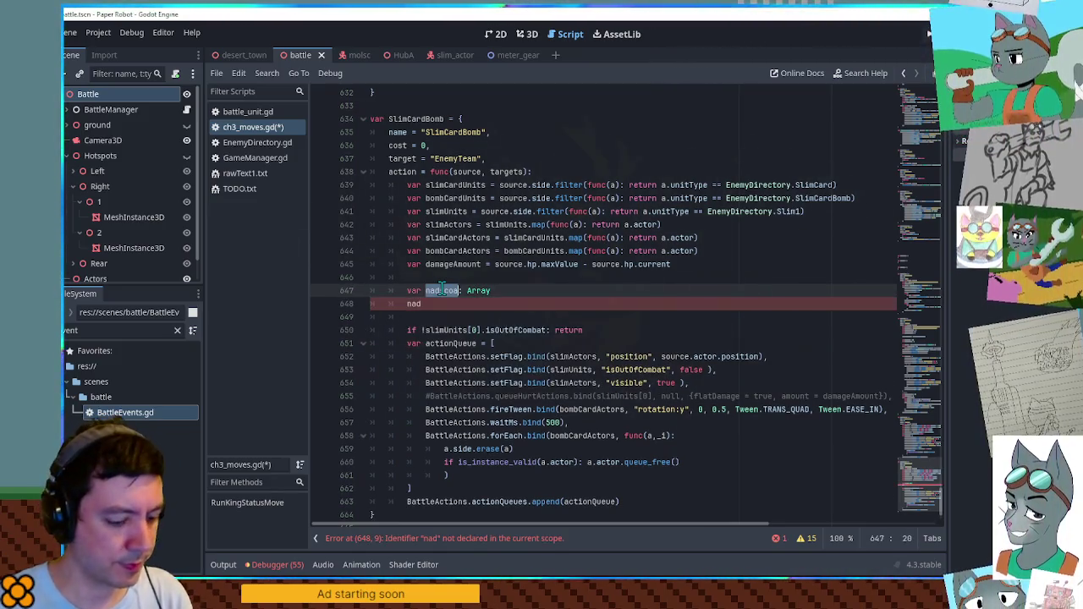
pyautogui.write('sdf')
pyautogui.doubleClick(417, 303)
pyautogui.write('asdf')
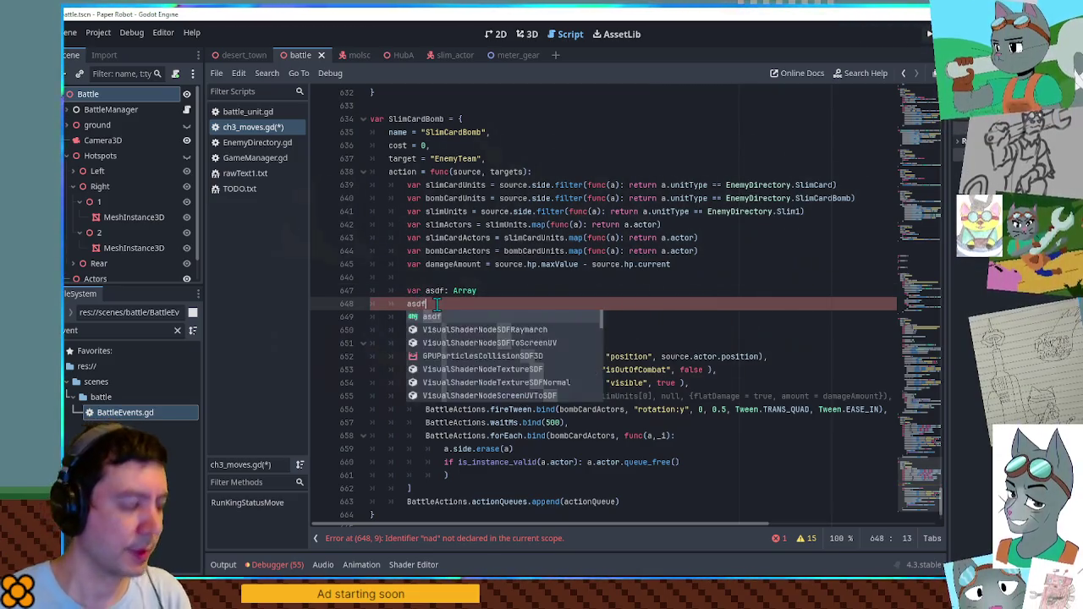
pyautogui.write('.for')
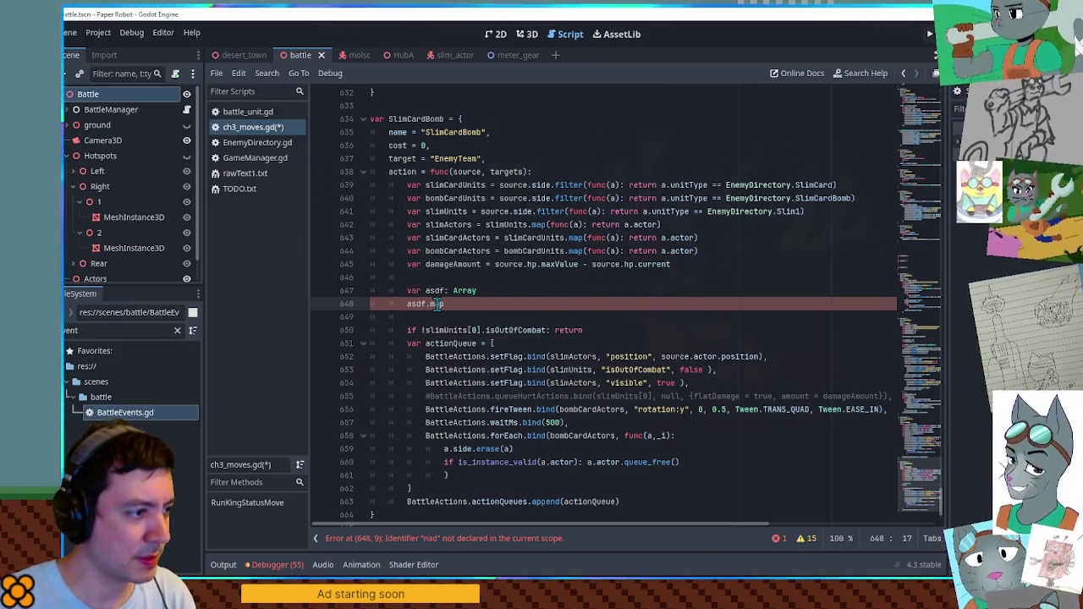
pyautogui.write('map')
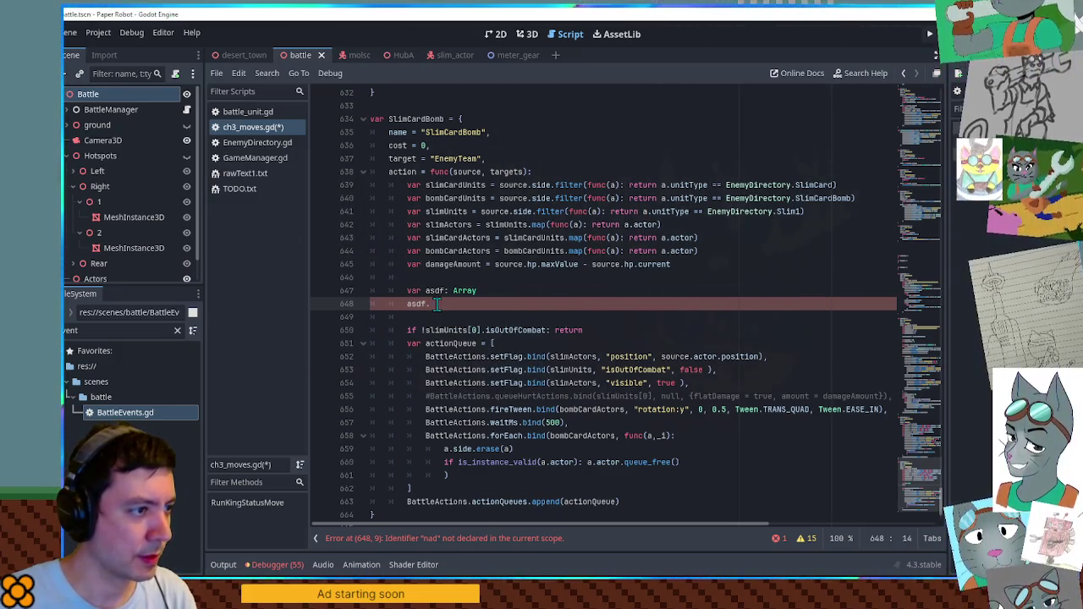
pyautogui.hotkey('ctrl', 'space')
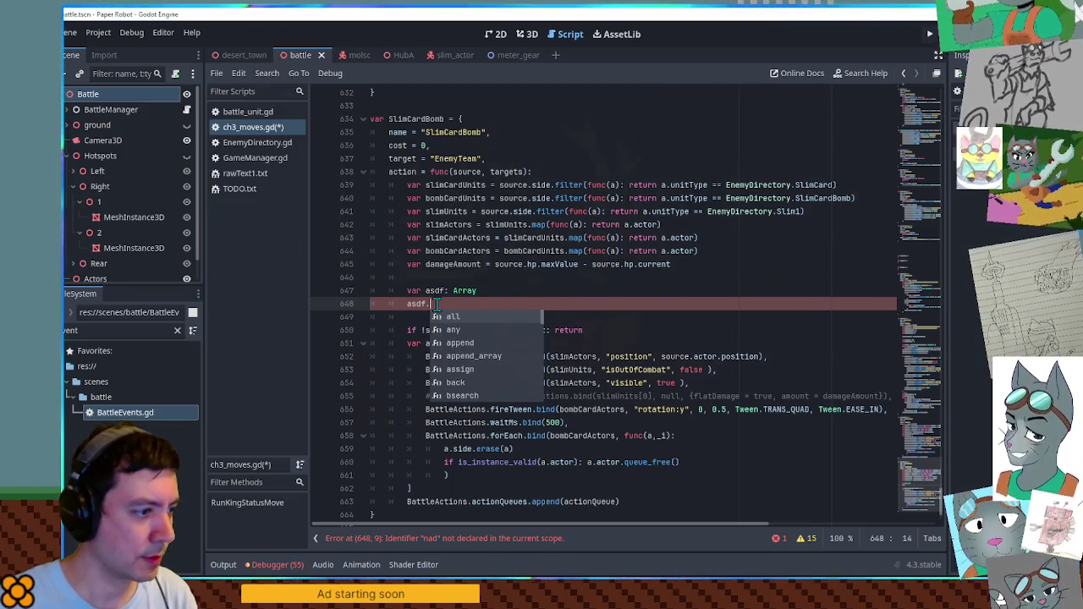
pyautogui.scroll(-2, 494, 366)
pyautogui.scroll(-4, 475, 362)
pyautogui.scroll(5, 470, 361)
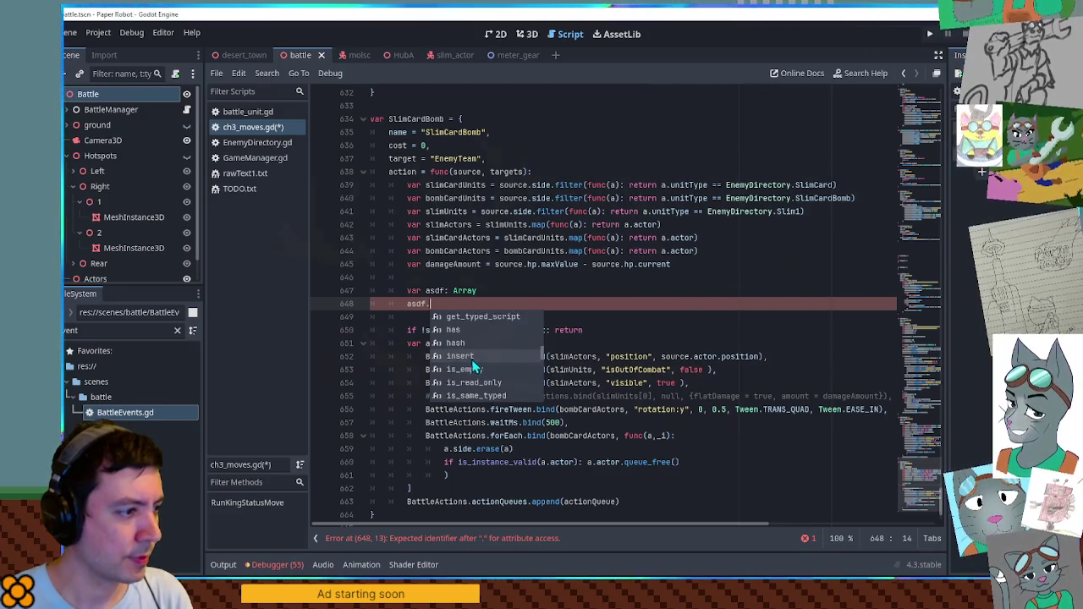
pyautogui.scroll(-4, 472, 367)
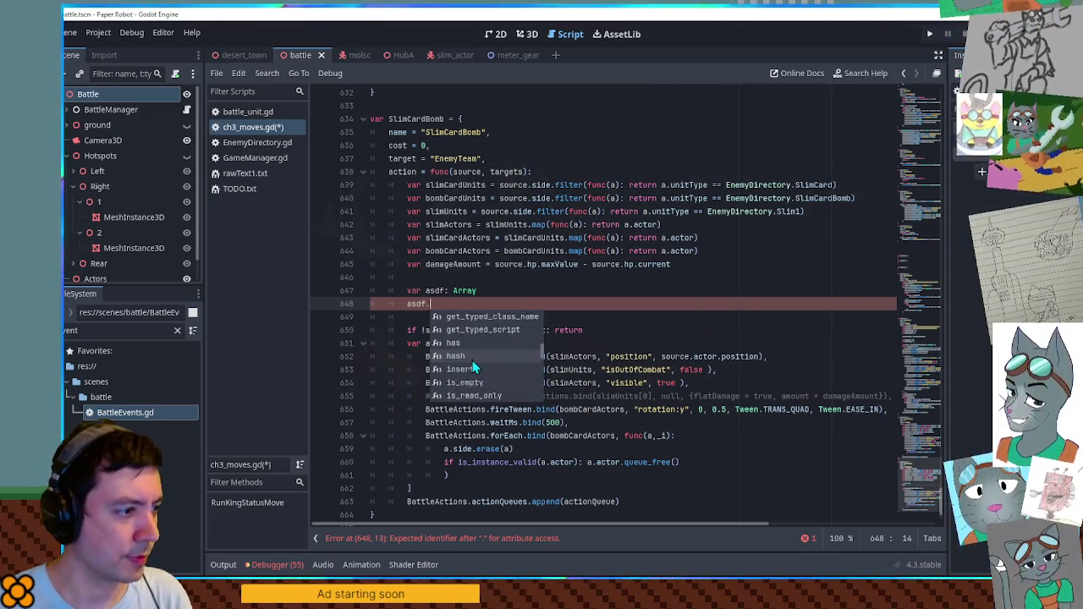
pyautogui.click(469, 367)
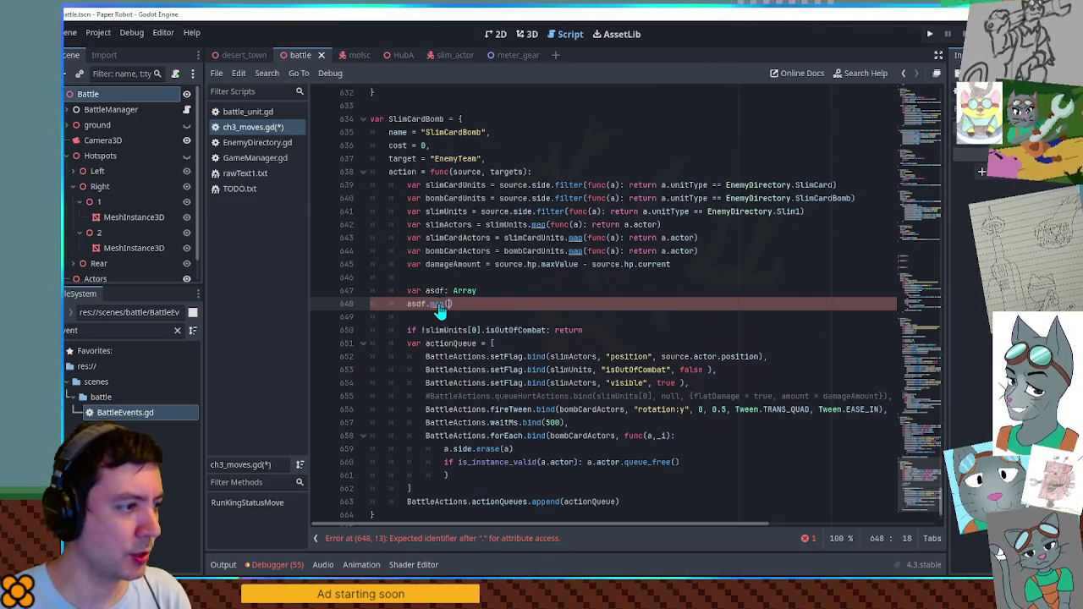
pyautogui.keyDown('ctrl'); pyautogui.click(438, 304); pyautogui.keyUp('ctrl')
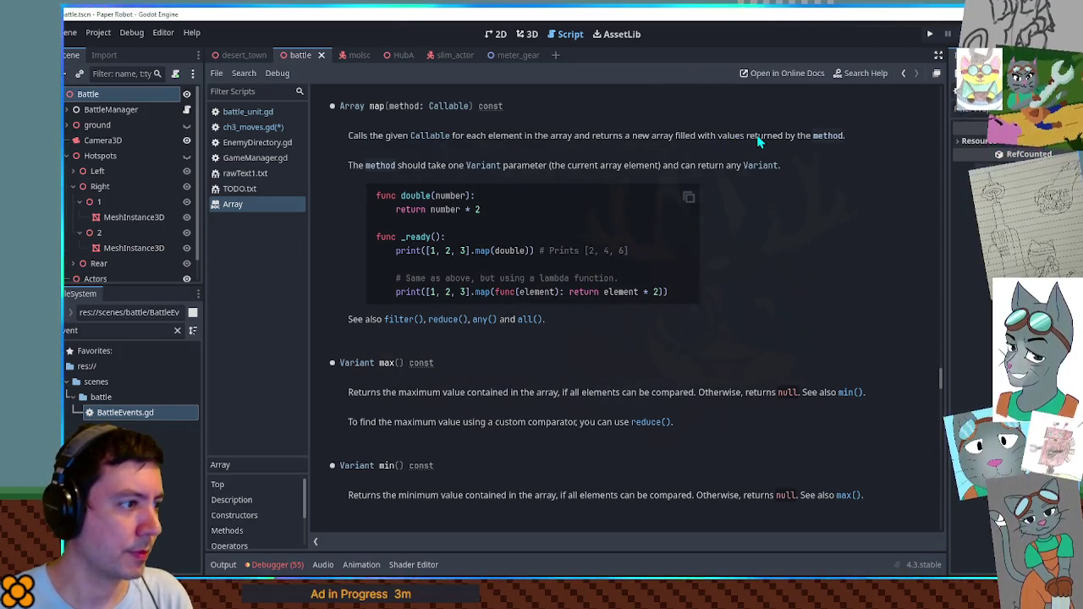
pyautogui.middleClick(235, 204)
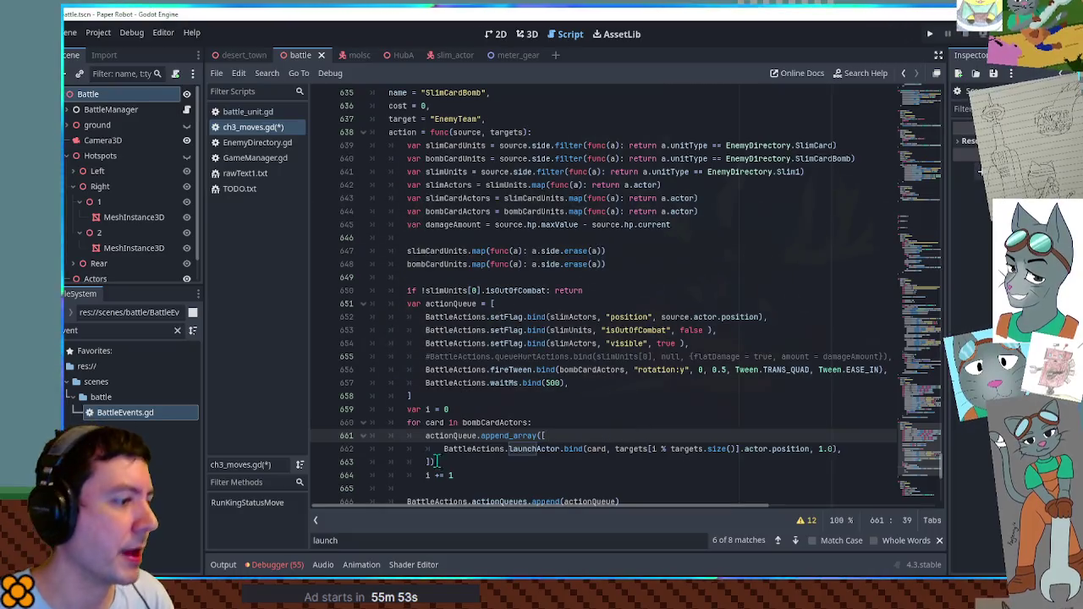
# Save ch3_moves.gd with the launch loop's i += 1 increment in place.
pyautogui.click(471, 462)
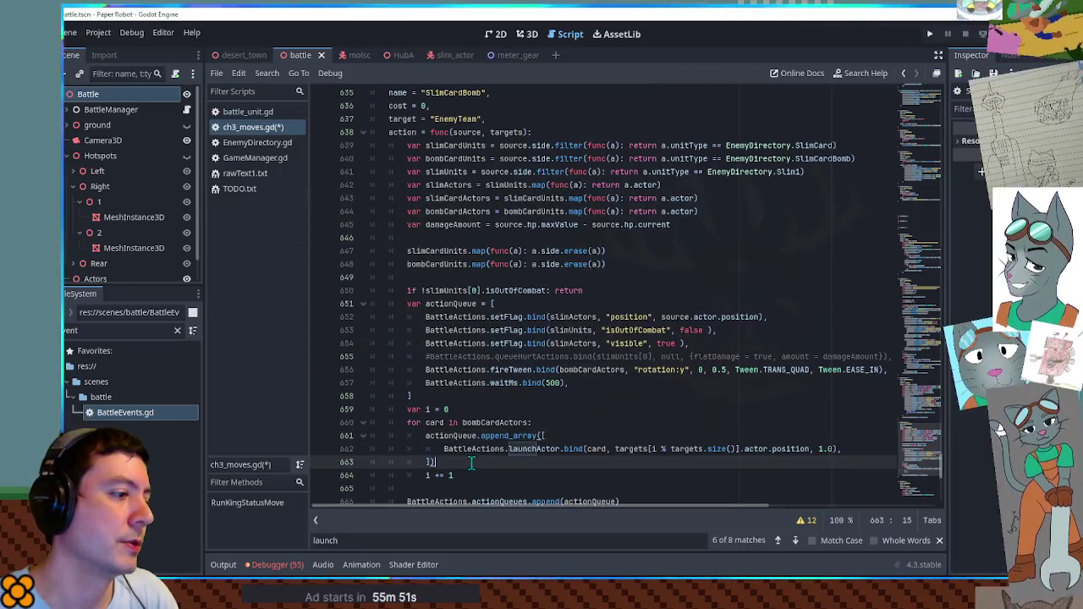
pyautogui.scroll(-3, 471, 461)
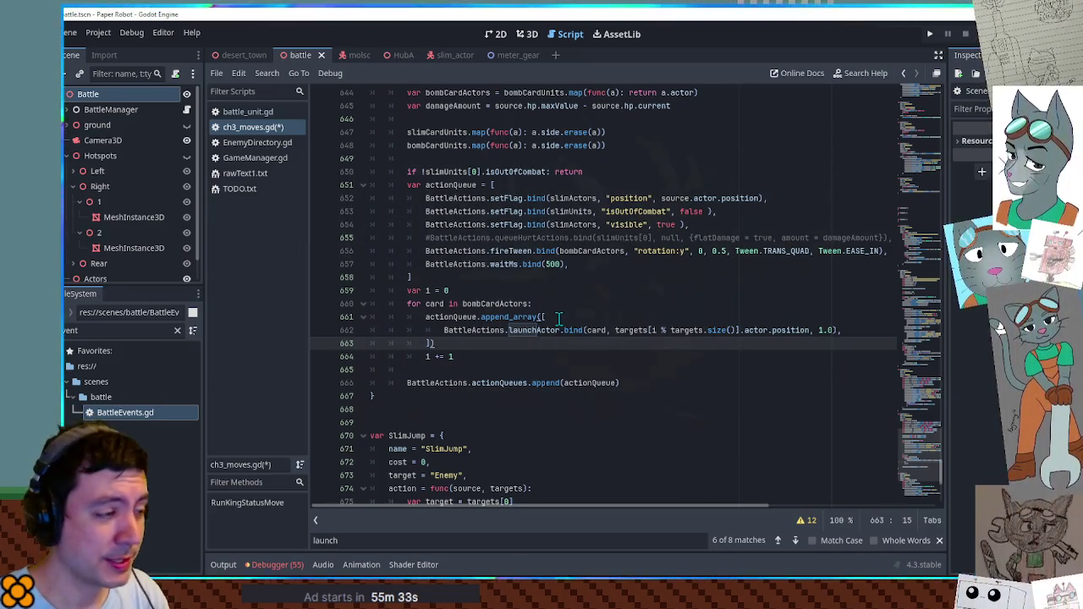
pyautogui.click(462, 364)
pyautogui.click(460, 356)
pyautogui.hotkey('ctrl', 's')
pyautogui.scroll(3, 484, 362)
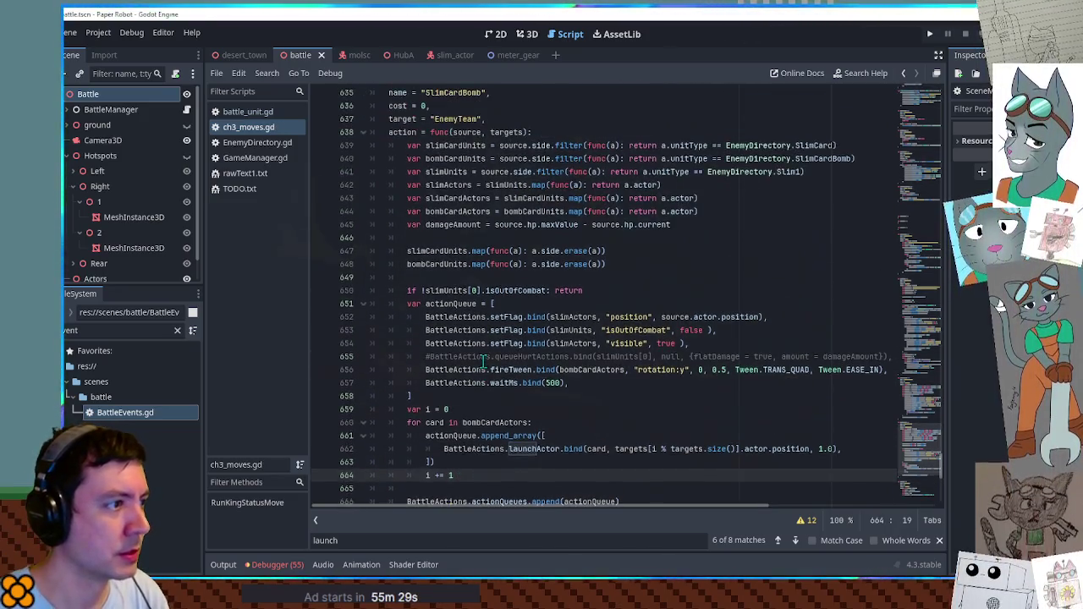
pyautogui.scroll(2, 484, 360)
pyautogui.doubleClick(426, 159)
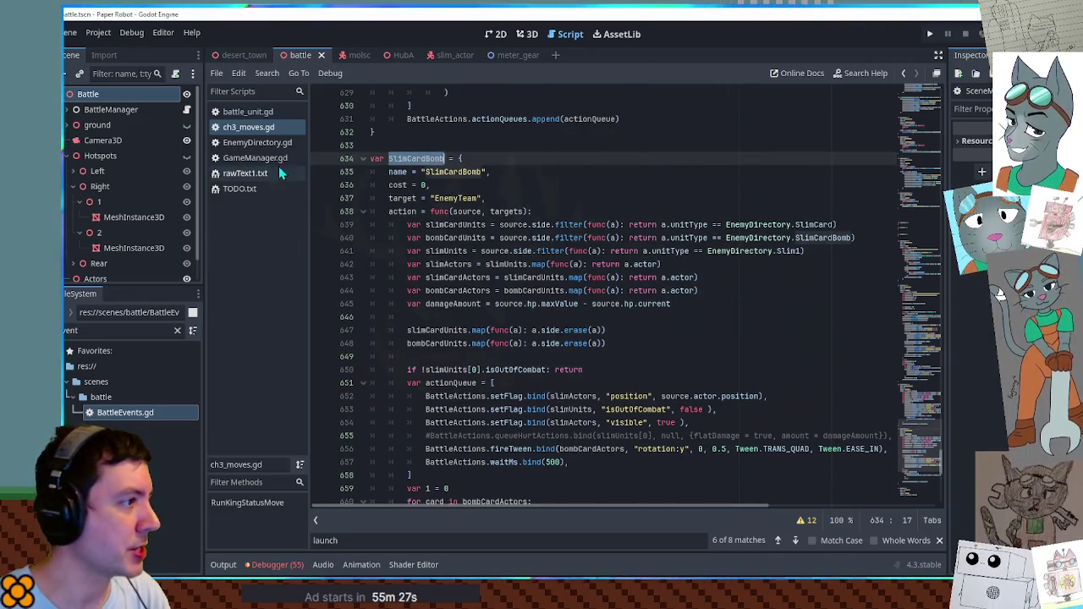
# In EnemyDirectory.gd, add "SlimCardBomb" to SlimCard's moves list.
pyautogui.click(257, 142)
pyautogui.scroll(-6, 518, 310)
pyautogui.moveTo(897, 352)
pyautogui.mouseDown()
pyautogui.moveTo(943, 449)
pyautogui.moveTo(933, 418)
pyautogui.mouseUp()
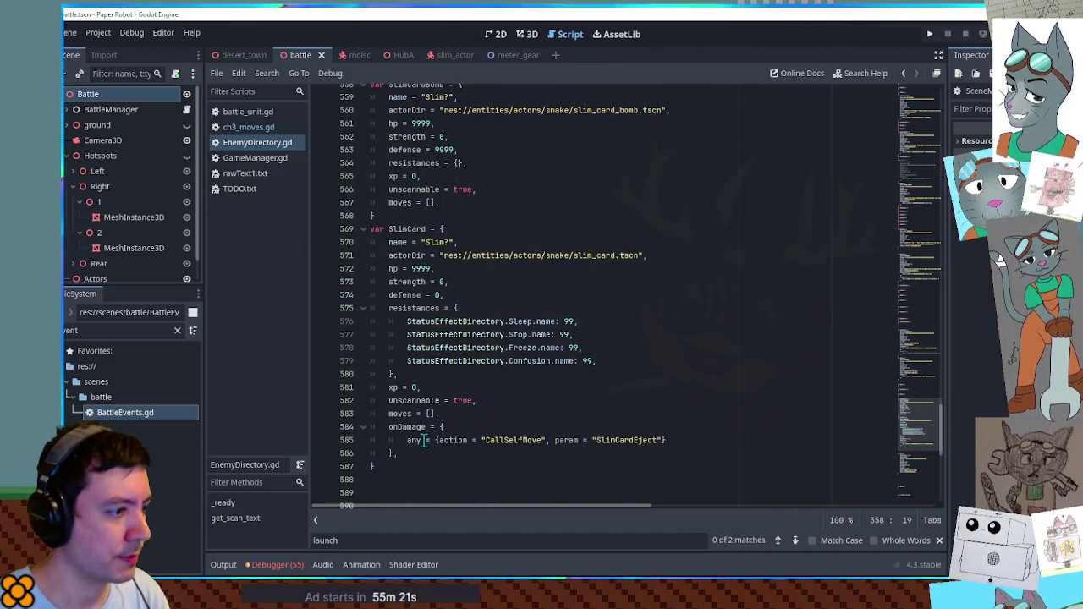
pyautogui.click(430, 414)
pyautogui.write('"SlimCardBomb')
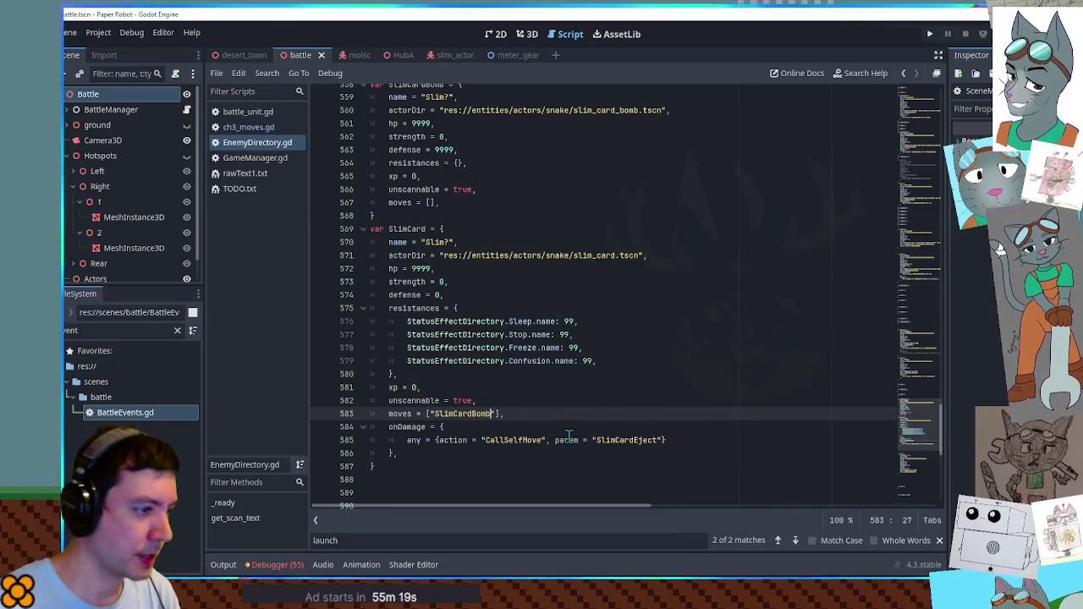
# Change SlimCardBomb's hp and defense from 9999 to 1 and save the script.
pyautogui.scroll(3, 425, 263)
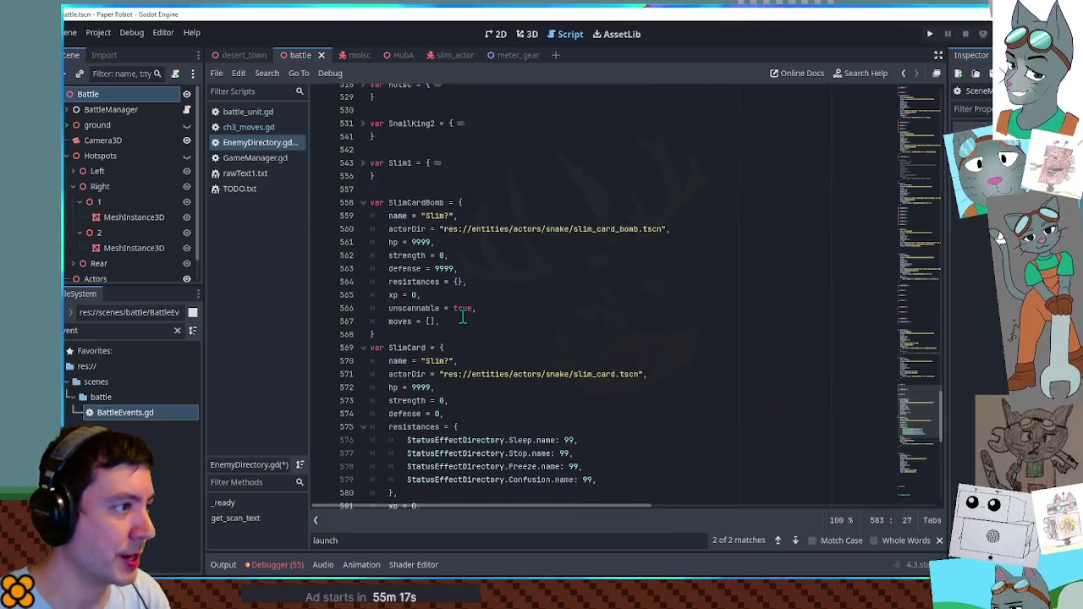
pyautogui.doubleClick(421, 242)
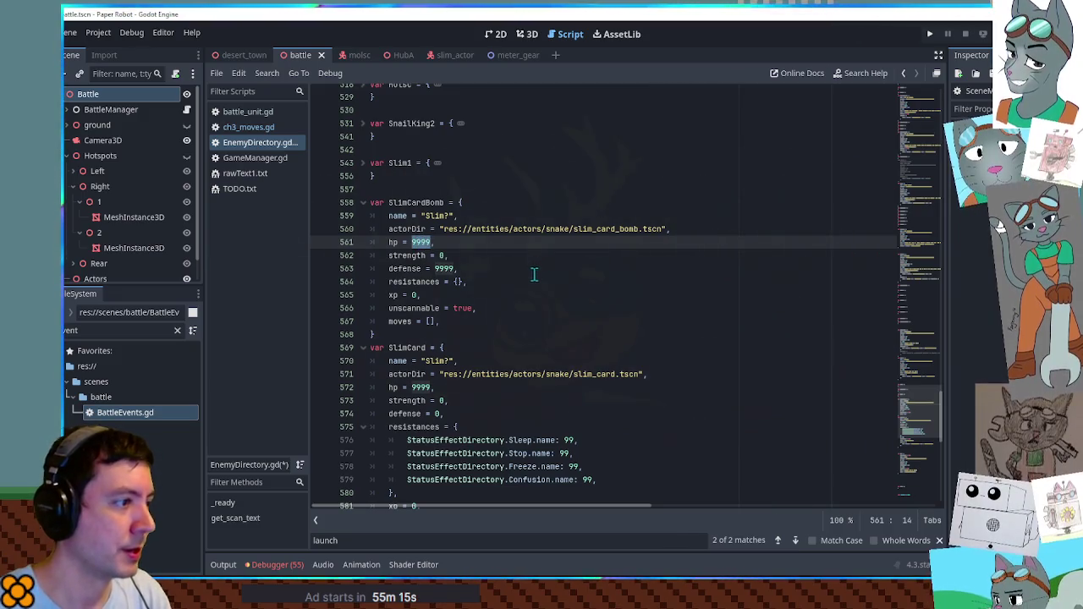
pyautogui.write('1')
pyautogui.doubleClick(443, 267)
pyautogui.write('1')
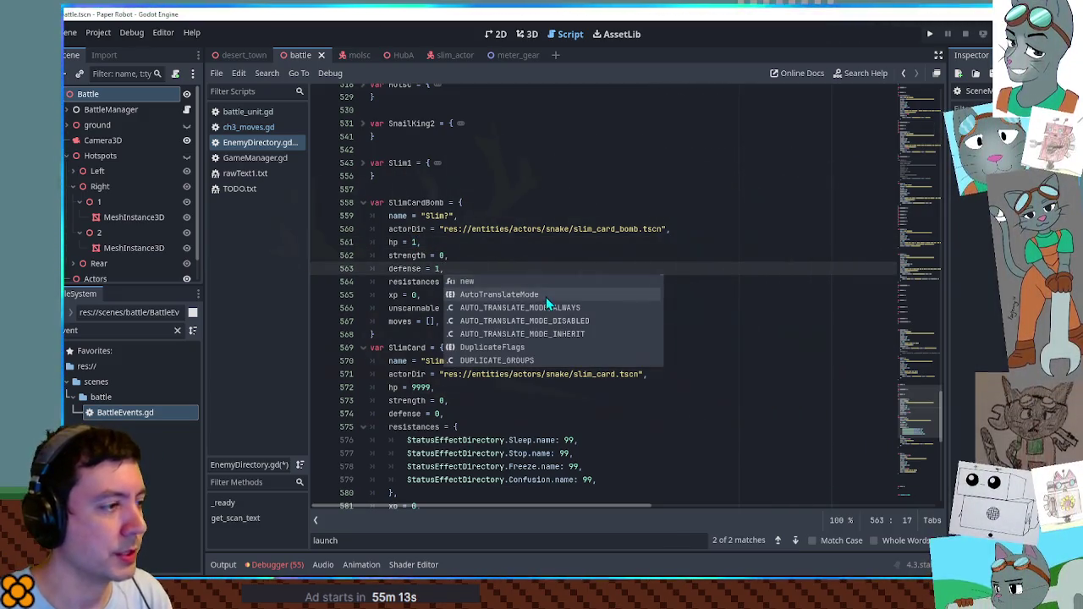
pyautogui.click(537, 245)
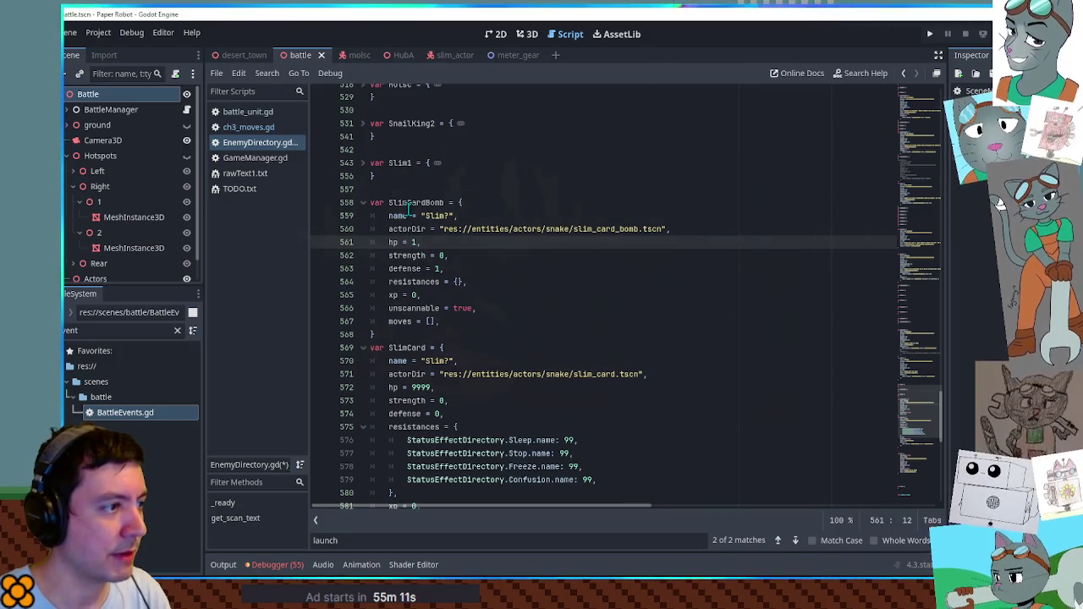
pyautogui.hotkey('ctrl', 's')
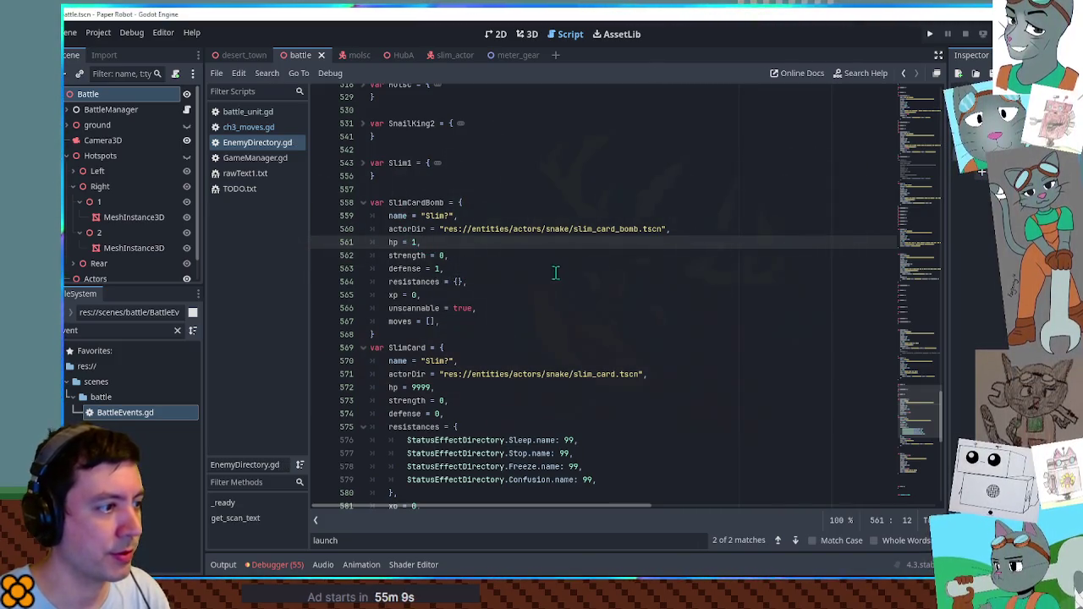
pyautogui.click(548, 282)
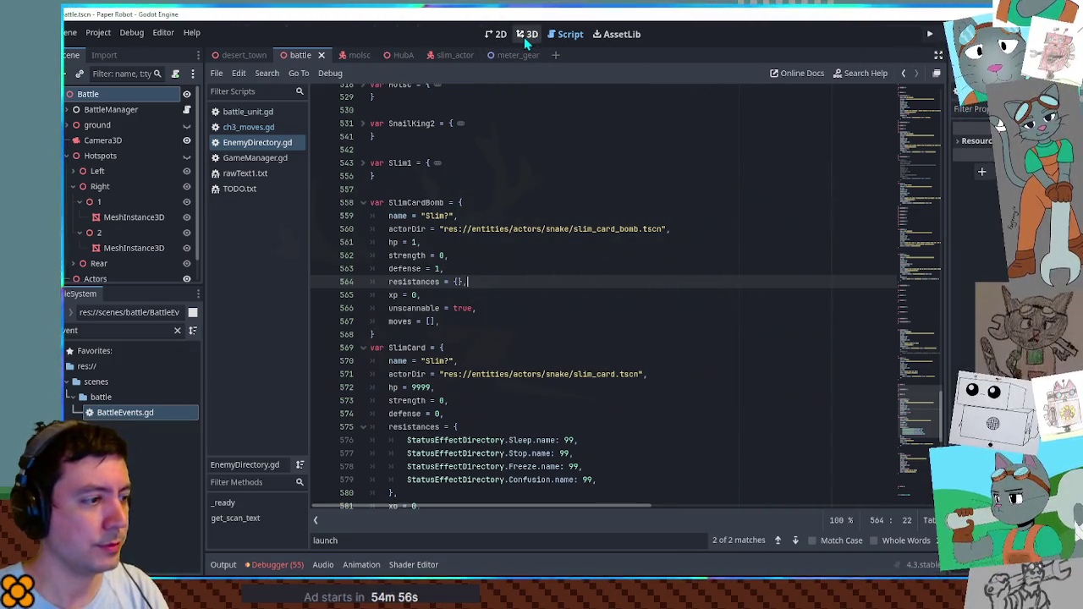
# Run the game, have the robot and Grandma both Defend, watch the enemy card move, then stop.
pyautogui.click(253, 129)
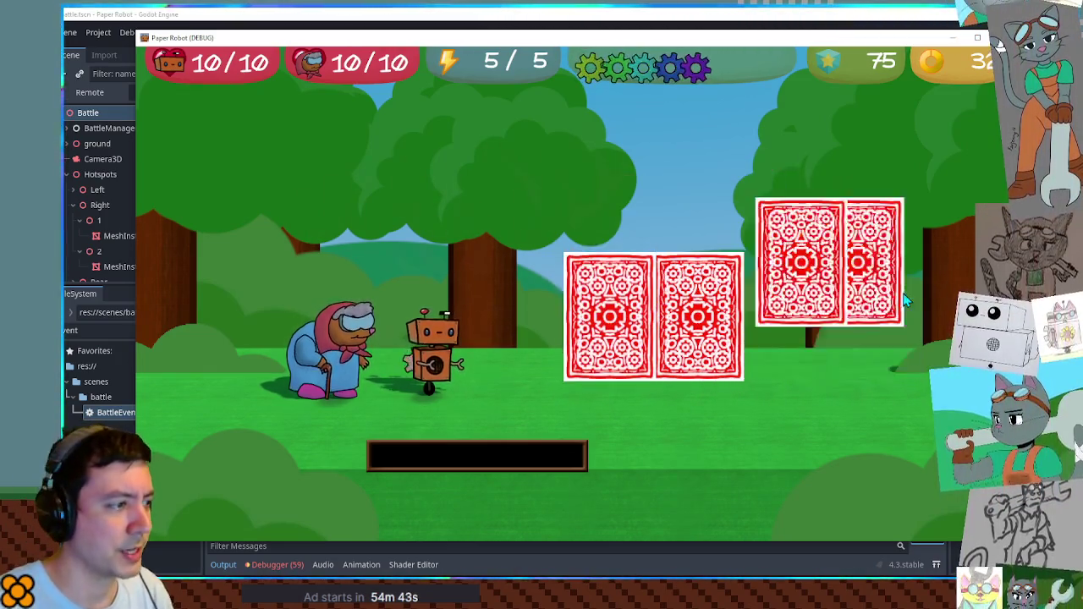
pyautogui.press('Up')
pyautogui.press('Up')
pyautogui.press('space')
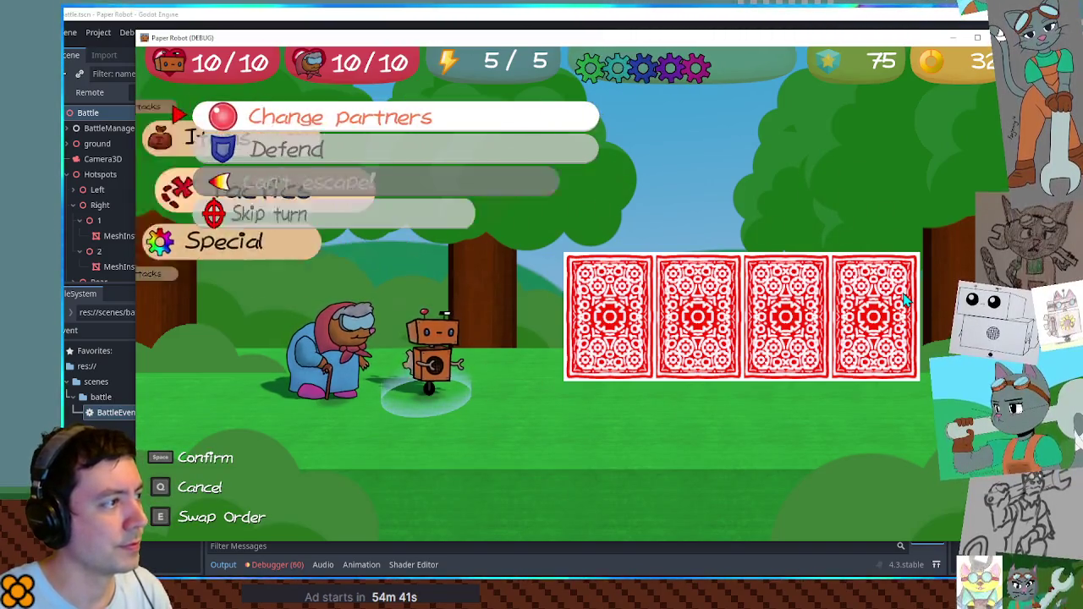
pyautogui.press('Down')
pyautogui.press('space')
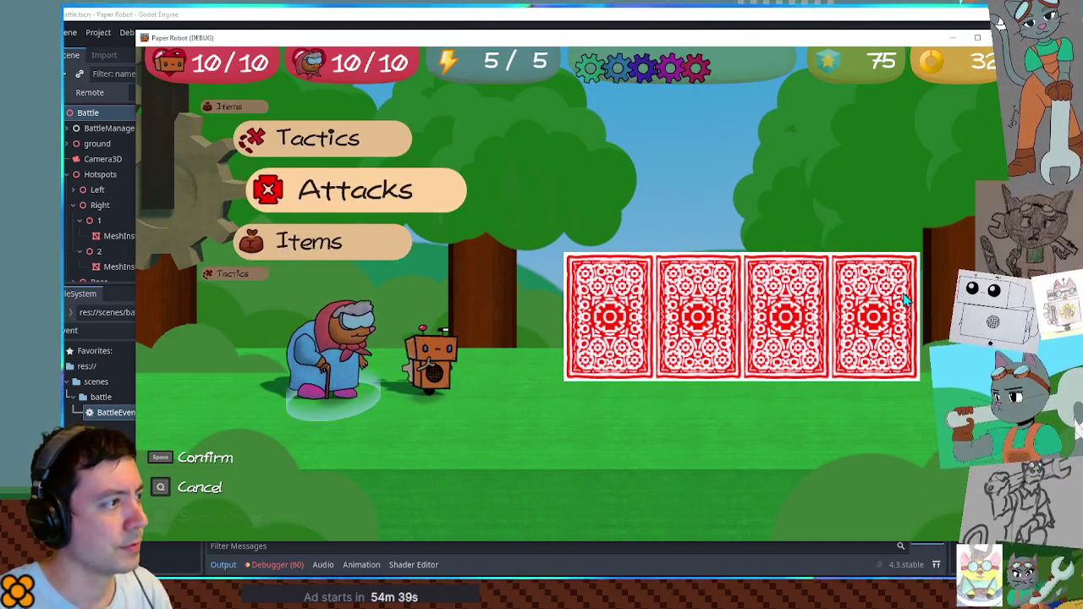
pyautogui.press('Up')
pyautogui.press('space')
pyautogui.press('Down')
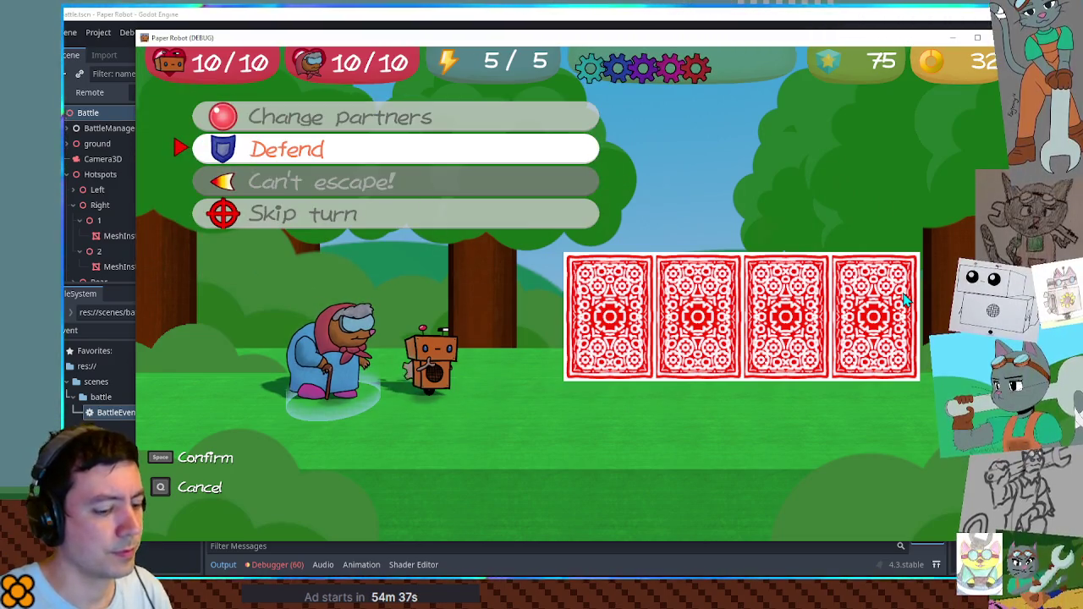
pyautogui.press('space')
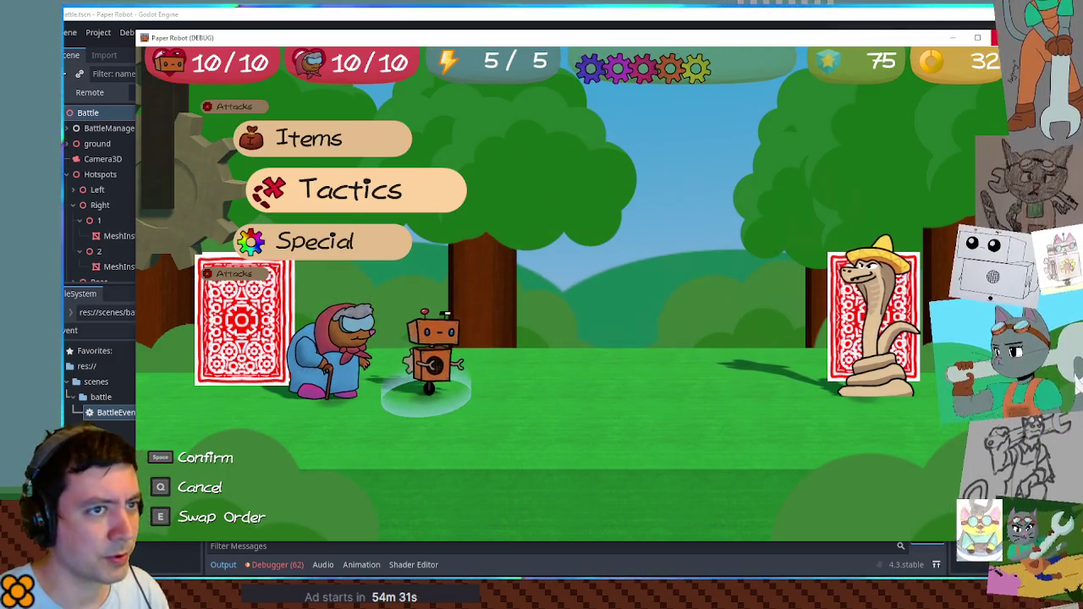
pyautogui.press('F8')
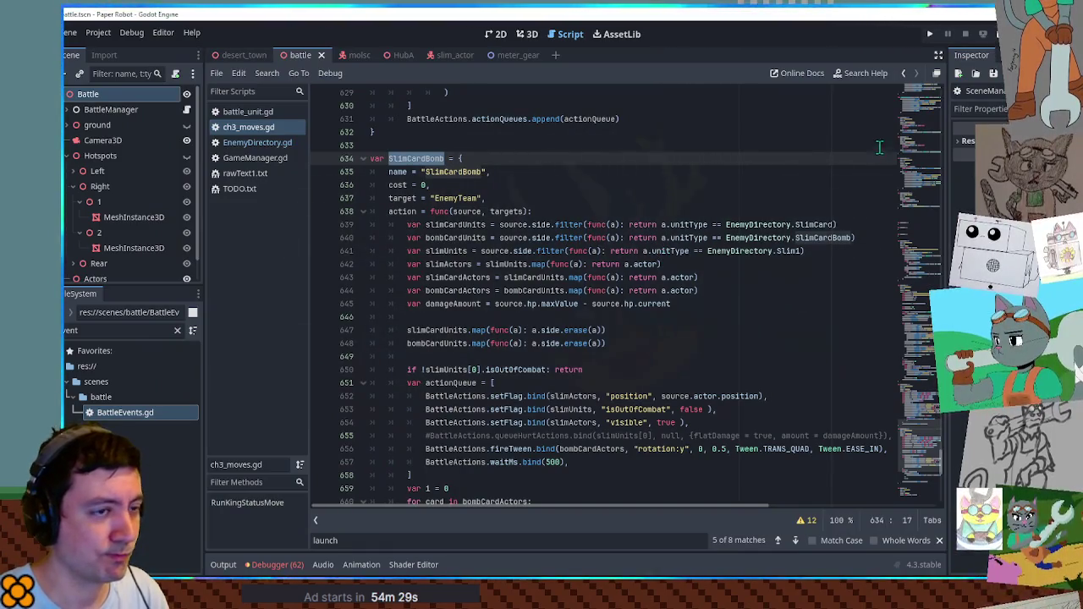
# Fold the SlimJump block on line 670 and select the launchActor call on line 662.
pyautogui.moveTo(918, 438); pyautogui.dragTo(923, 462)
pyautogui.scroll(-4, 925, 467)
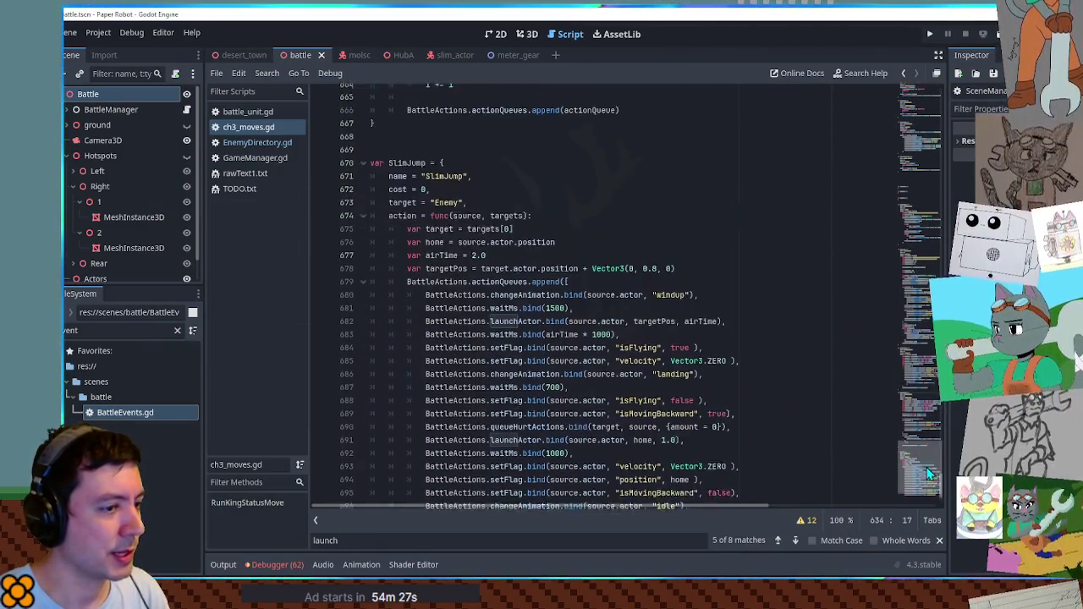
pyautogui.scroll(6, 682, 271)
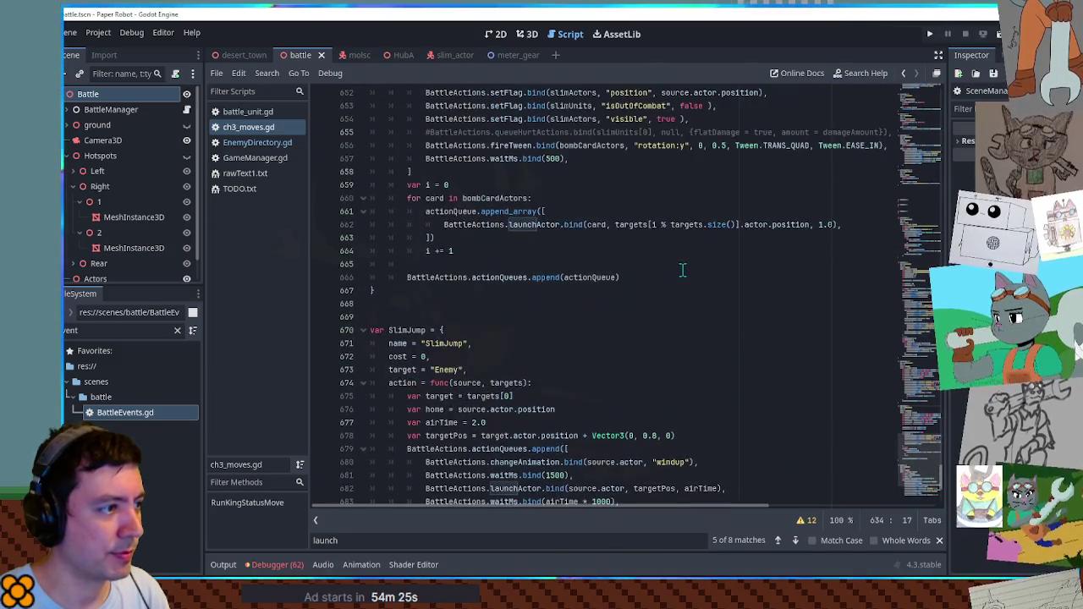
pyautogui.click(362, 338)
pyautogui.scroll(5, 601, 270)
pyautogui.scroll(-2, 600, 271)
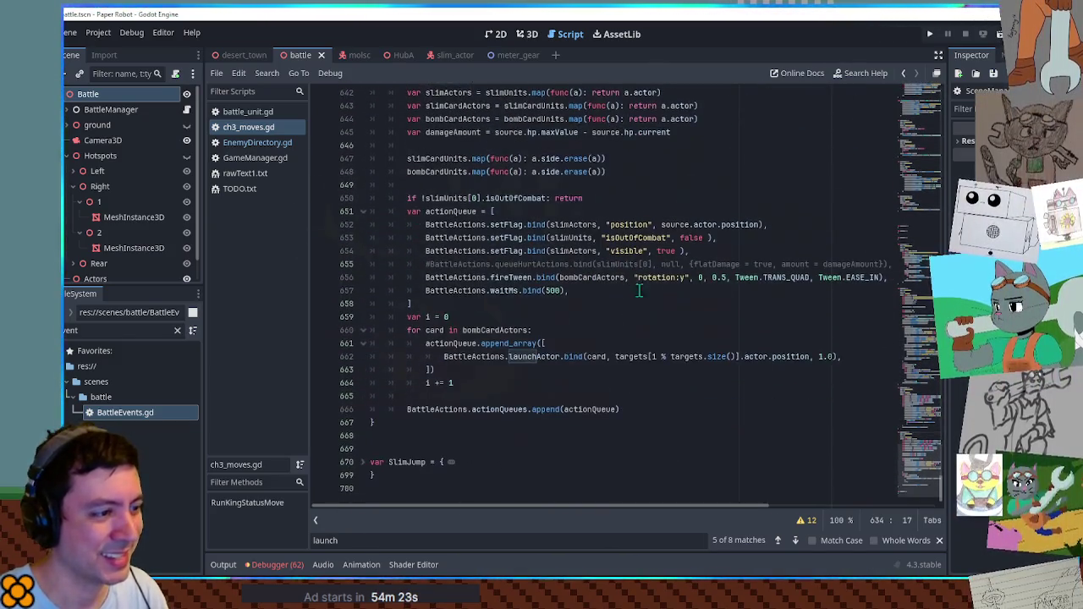
pyautogui.moveTo(443, 357)
pyautogui.mouseDown()
pyautogui.moveTo(863, 356)
pyautogui.moveTo(444, 356)
pyautogui.moveTo(853, 352)
pyautogui.mouseUp()
pyautogui.click(837, 356)
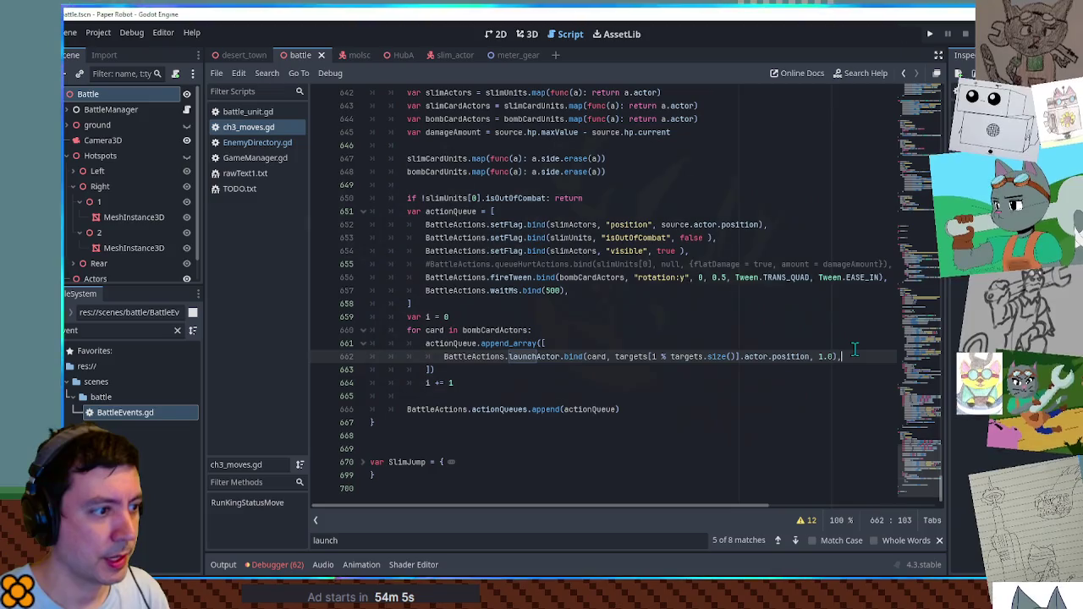
pyautogui.doubleClick(431, 346)
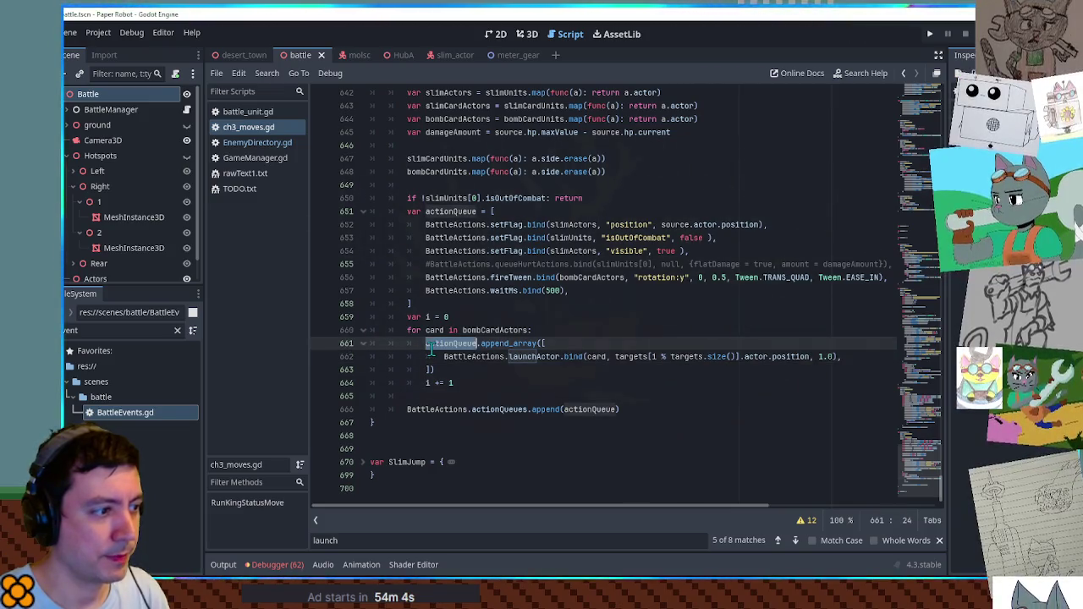
# Replace actionQueue on line 661 with BattleActions.actionQueues.
pyautogui.doubleClick(443, 408)
pyautogui.moveTo(443, 408); pyautogui.dragTo(507, 409)
pyautogui.hotkey('ctrl', 'c')
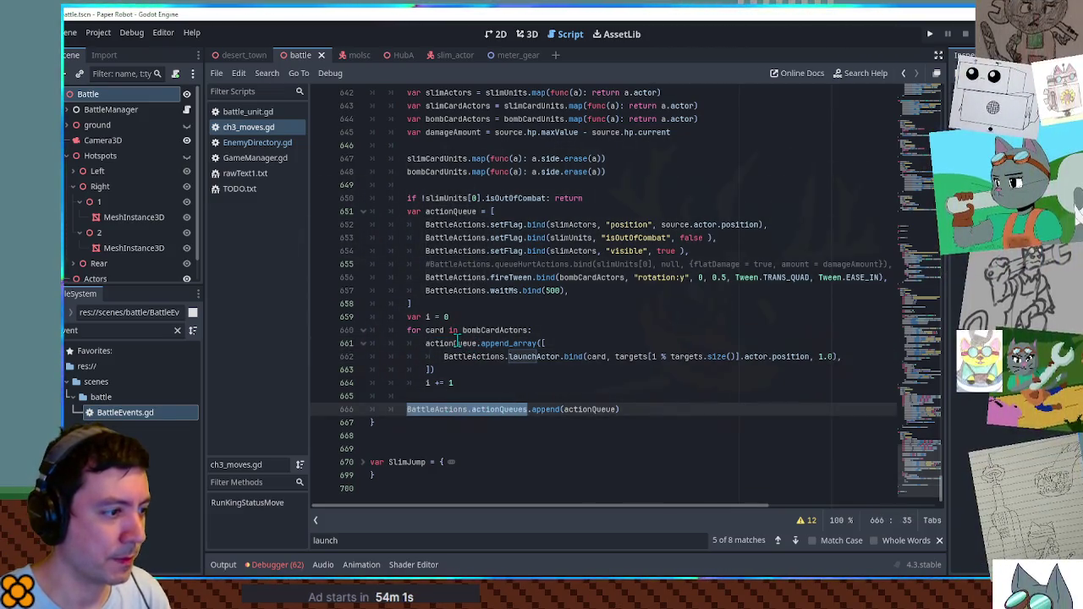
pyautogui.doubleClick(454, 343)
pyautogui.hotkey('ctrl', 'v')
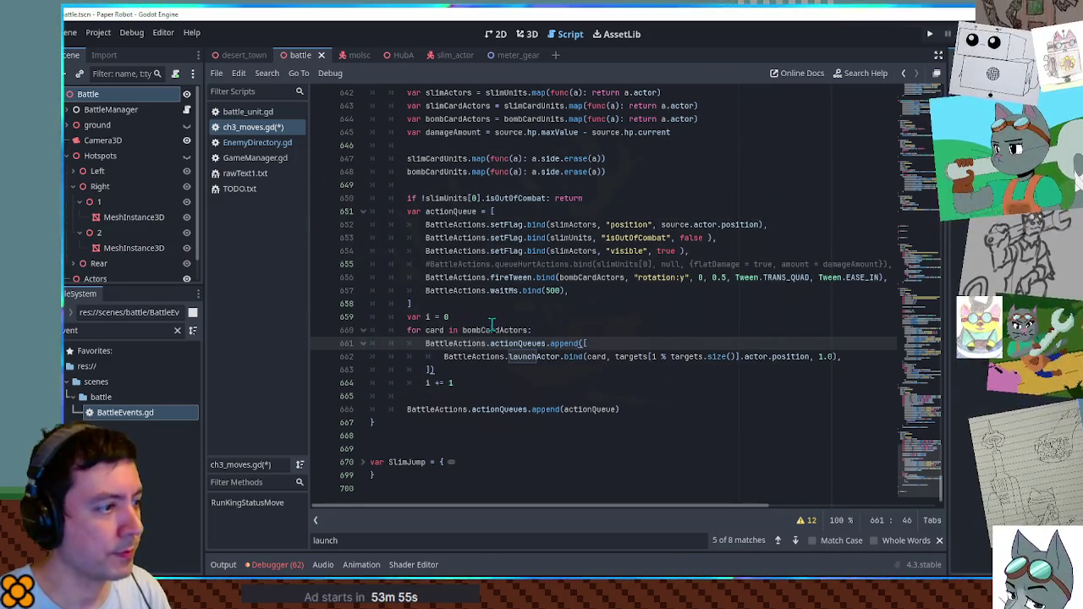
# After the waitMs call, add a BattleActions.execute.bind(func(): line to open a new function.
pyautogui.scroll(2, 491, 324)
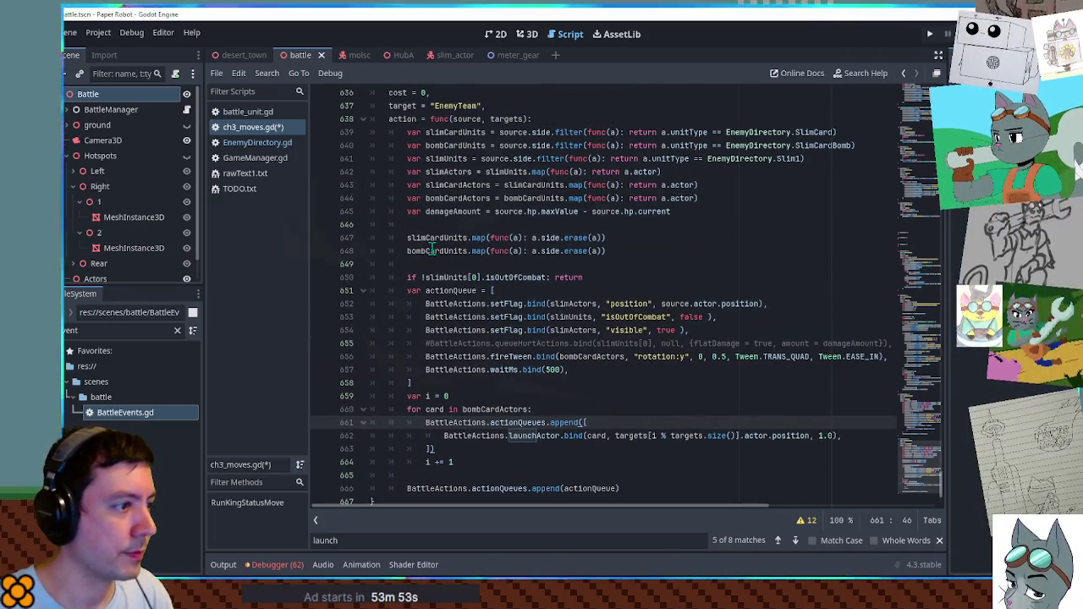
pyautogui.scroll(-2, 439, 256)
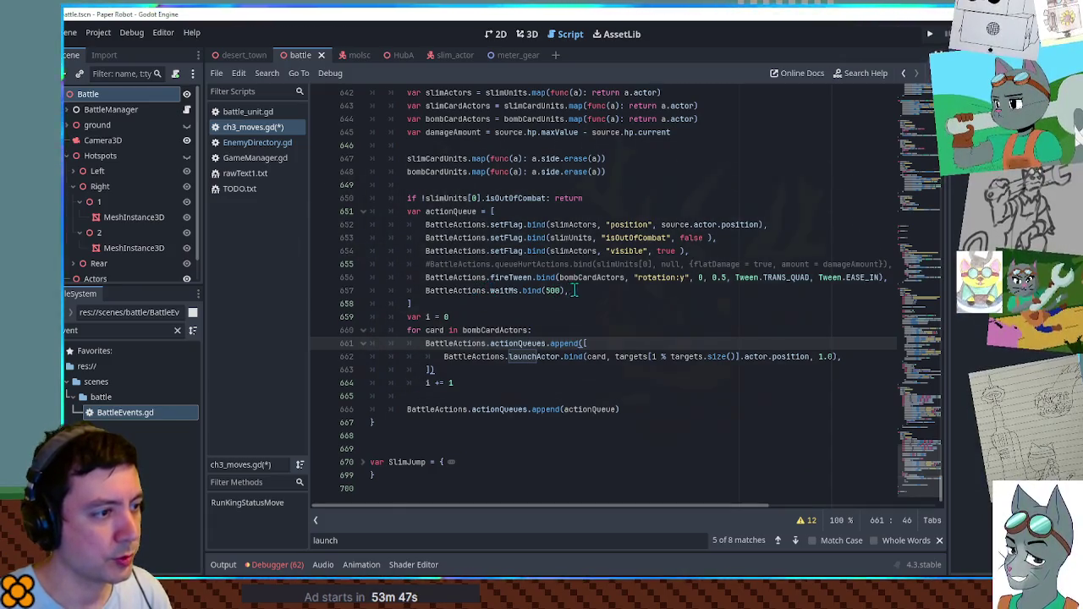
pyautogui.click(572, 290)
pyautogui.press('Return')
pyautogui.write('Battle')
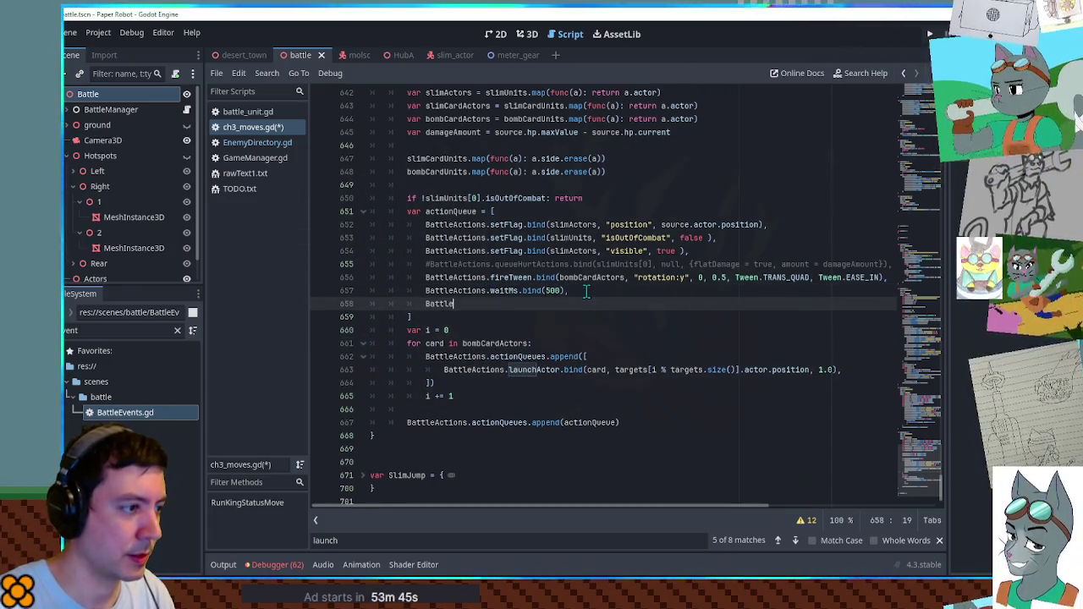
pyautogui.write('Actions.execute,.')
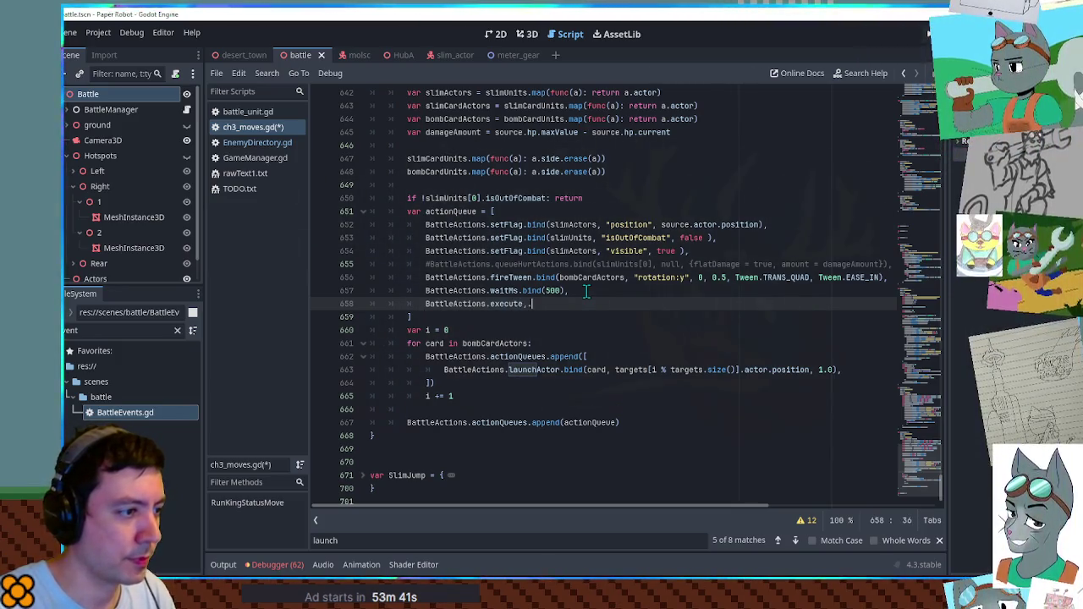
pyautogui.press('BackSpace')
pyautogui.press('BackSpace')
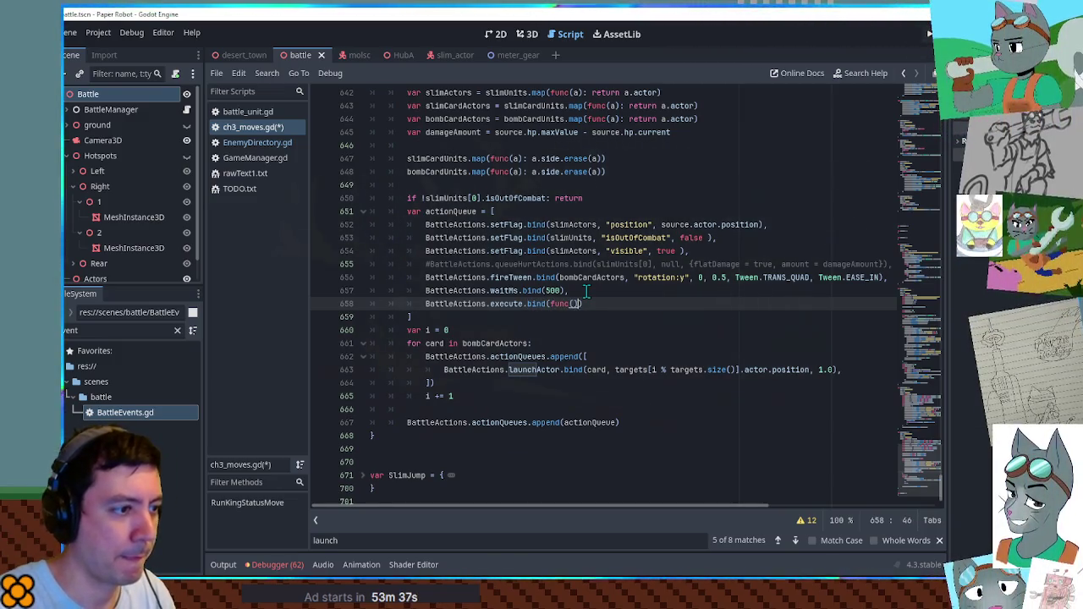
pyautogui.write(':')
pyautogui.press('Return')
# Move the bombCardActors launchActor loop inside the new function and indent it one level.
pyautogui.moveTo(482, 411); pyautogui.dragTo(477, 330)
pyautogui.hotkey('ctrl', 'c')
pyautogui.press('BackSpace')
pyautogui.click(617, 305)
pyautogui.hotkey('ctrl', 'v')
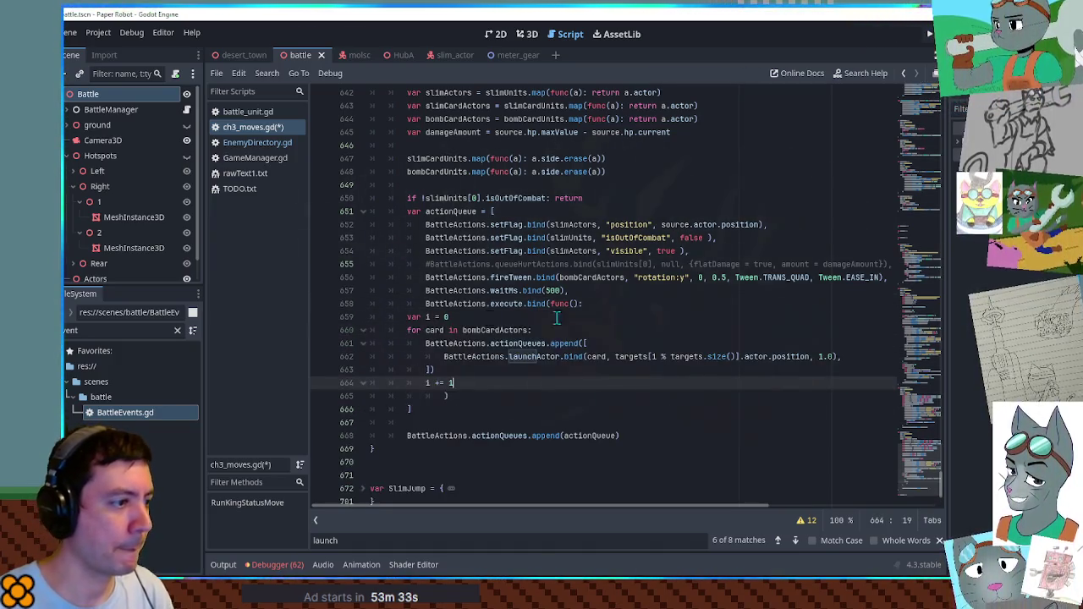
pyautogui.keyDown('shift'); pyautogui.click(409, 317); pyautogui.keyUp('shift')
pyautogui.press('Tab')
pyautogui.press('Tab')
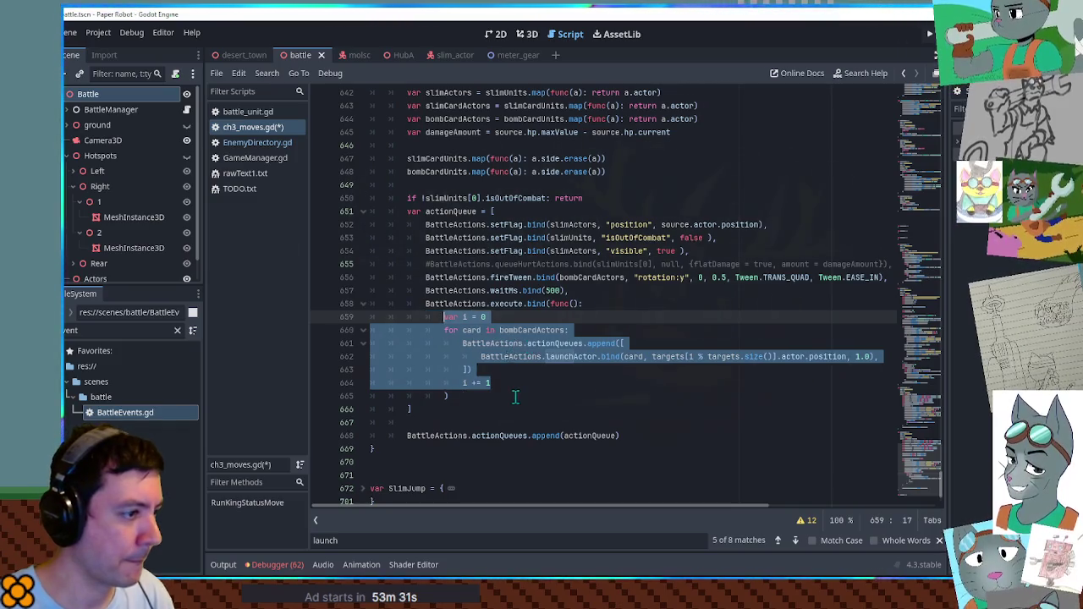
pyautogui.click(516, 397)
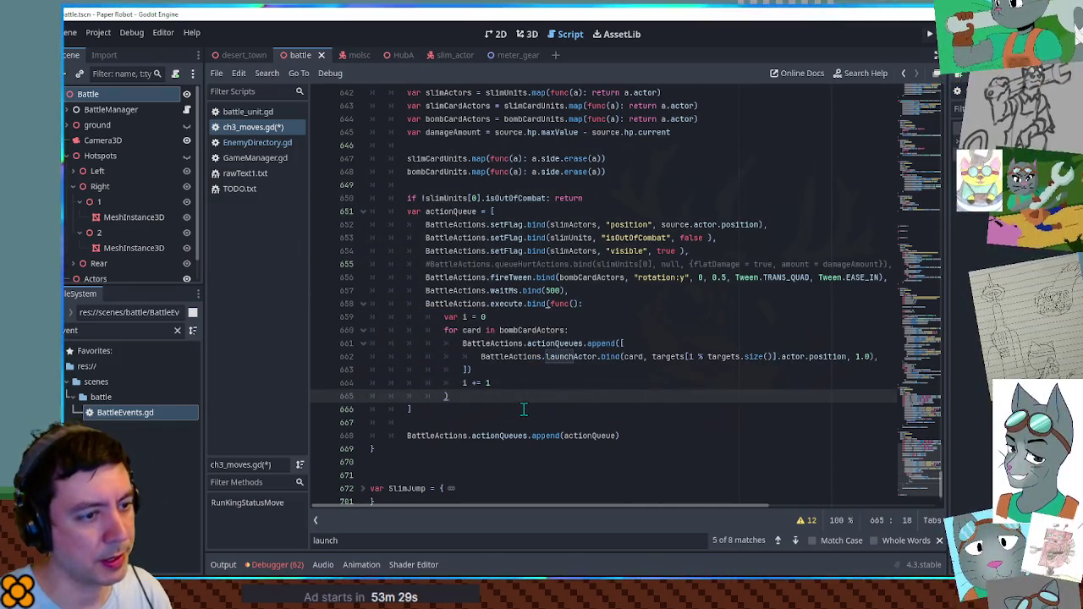
# Search the script for 'waitf' to find an existing waitForCondition call.
pyautogui.doubleClick(569, 358)
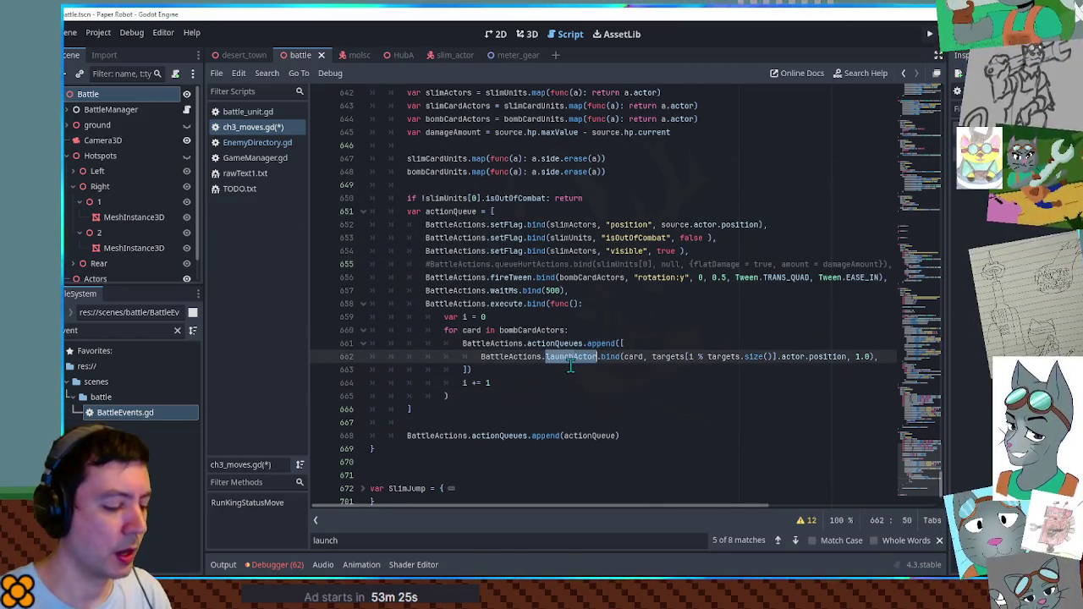
pyautogui.hotkey('ctrl', 'f')
pyautogui.write('waitf')
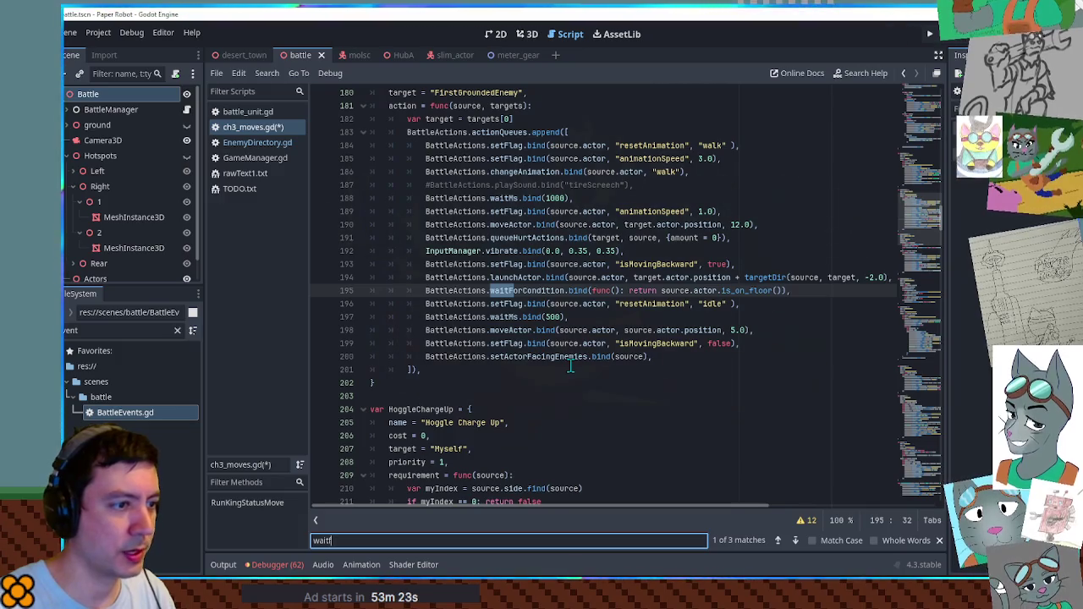
# Copy the waitForCondition line and paste it after the launchActor call in the loop.
pyautogui.click(818, 286)
pyautogui.hotkey('shift', 'Home')
pyautogui.scroll(-20, 664, 279)
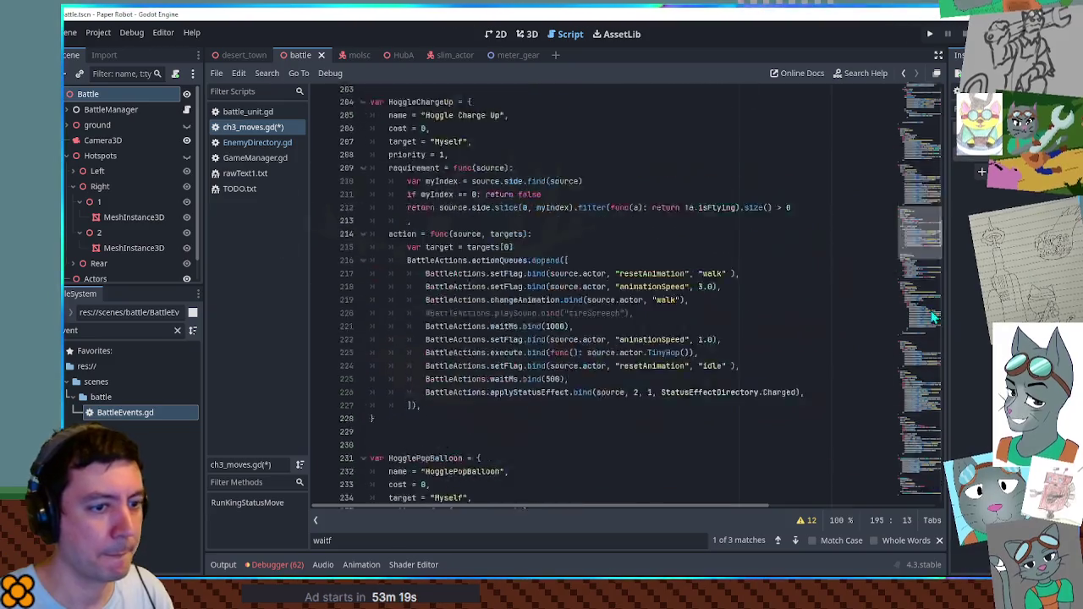
pyautogui.scroll(2, 594, 167)
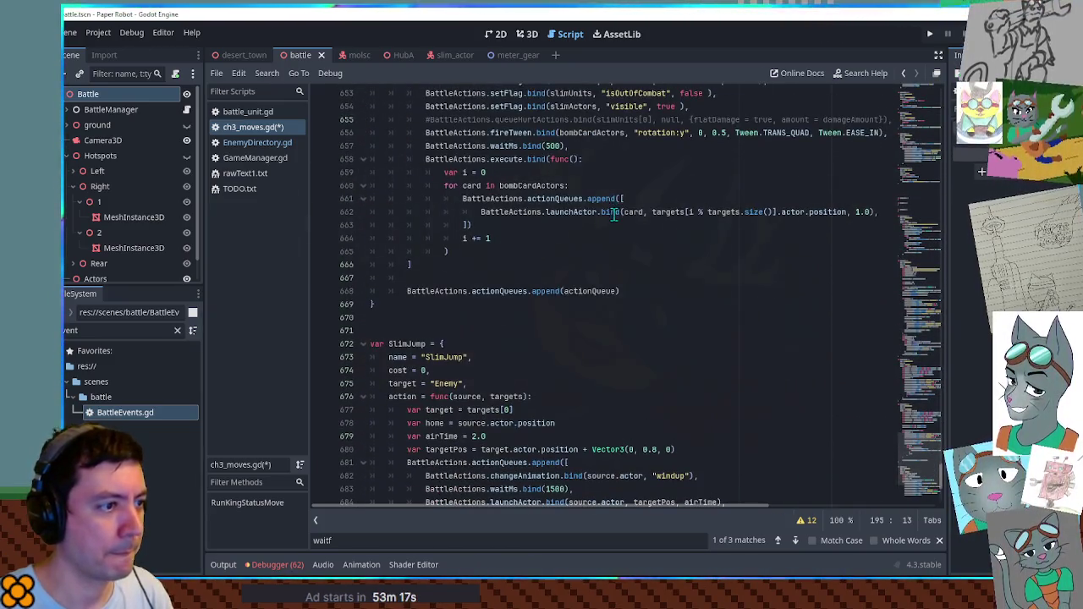
pyautogui.click(614, 212)
pyautogui.press('End')
pyautogui.press('Return')
pyautogui.write('BattleActions.waitForCondition.bind(func(): return source.actor.is_on_floor()),')
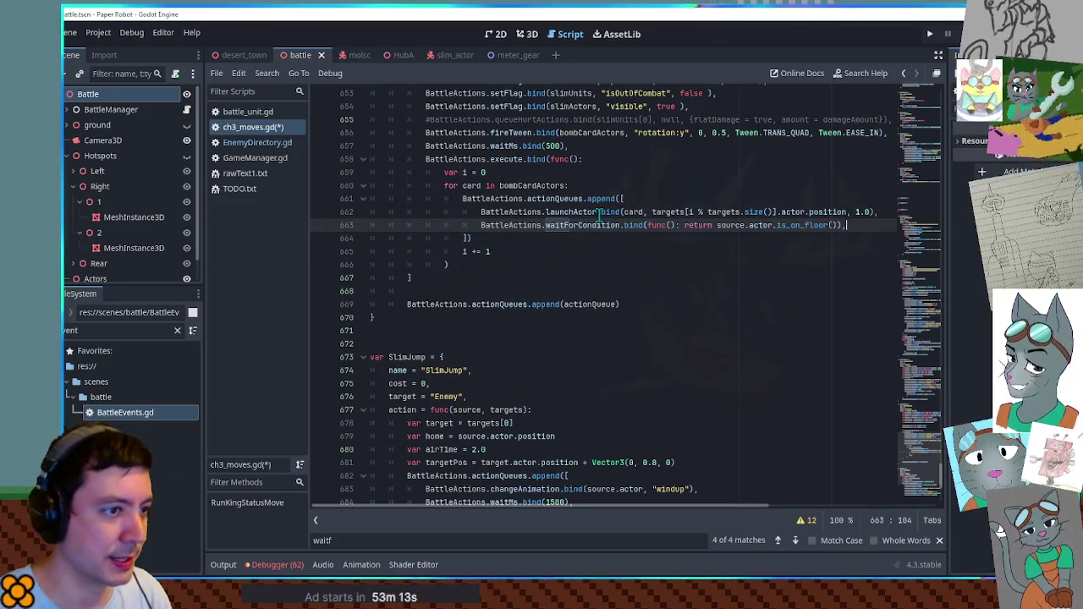
# Add an indented setFlag(card, "velocity", Vector3.ZERO) line to the loop, adapted from the isOutOfCombat line.
pyautogui.scroll(2, 861, 227)
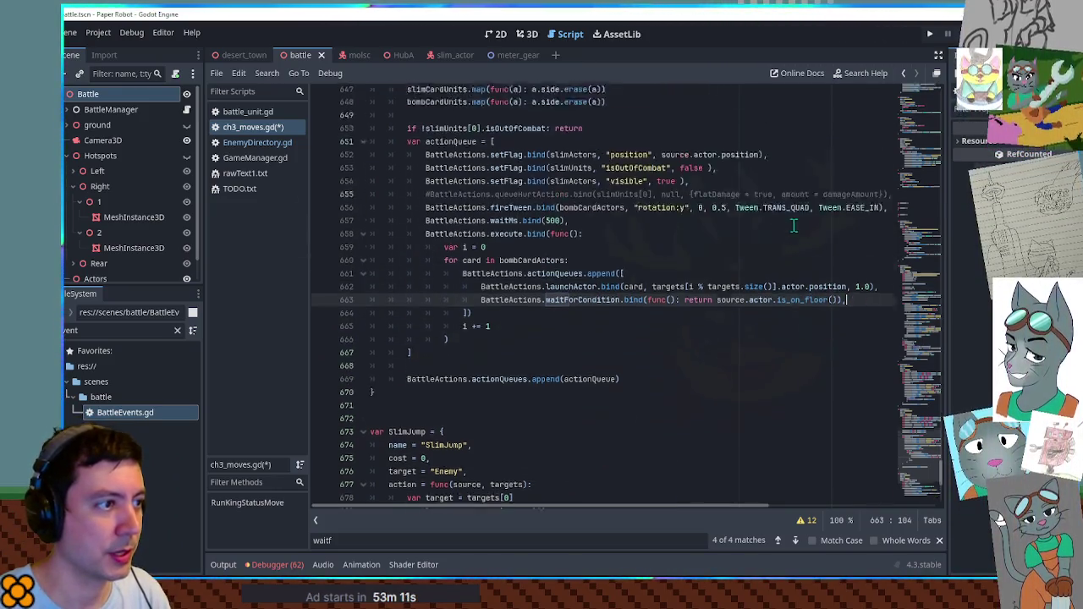
pyautogui.tripleClick(793, 175)
pyautogui.hotkey('ctrl', 'c')
pyautogui.click(457, 317)
pyautogui.hotkey('ctrl', 'v')
pyautogui.press('Home')
pyautogui.press('Tab')
pyautogui.press('Tab')
pyautogui.doubleClick(632, 291)
pyautogui.hotkey('ctrl', 'c')
pyautogui.doubleClick(626, 318)
pyautogui.hotkey('ctrl', 'v')
pyautogui.doubleClick(681, 319)
pyautogui.write('velocity", Vec')
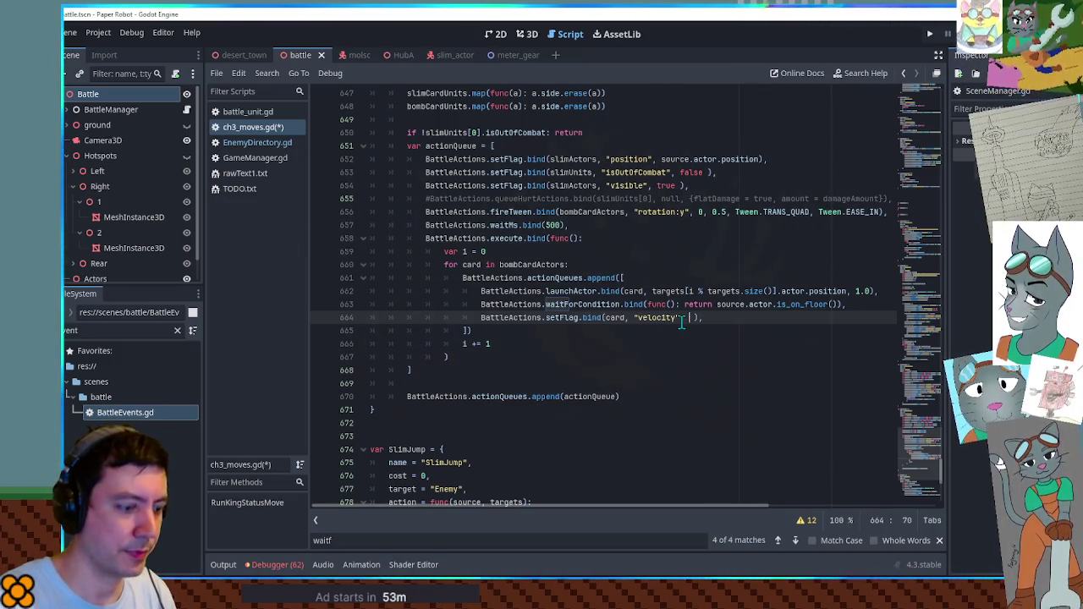
pyautogui.write('tor3.ZERO')
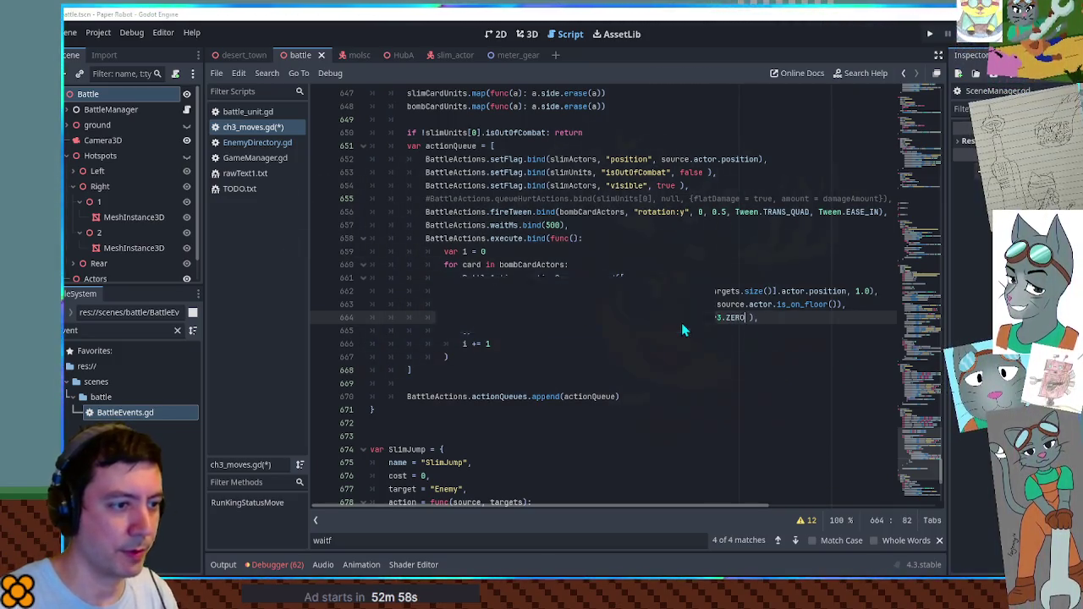
# Duplicate the rotation tween for slimCardActors with "rotation:x" to PI/2, then save and run.
pyautogui.scroll(1, 699, 330)
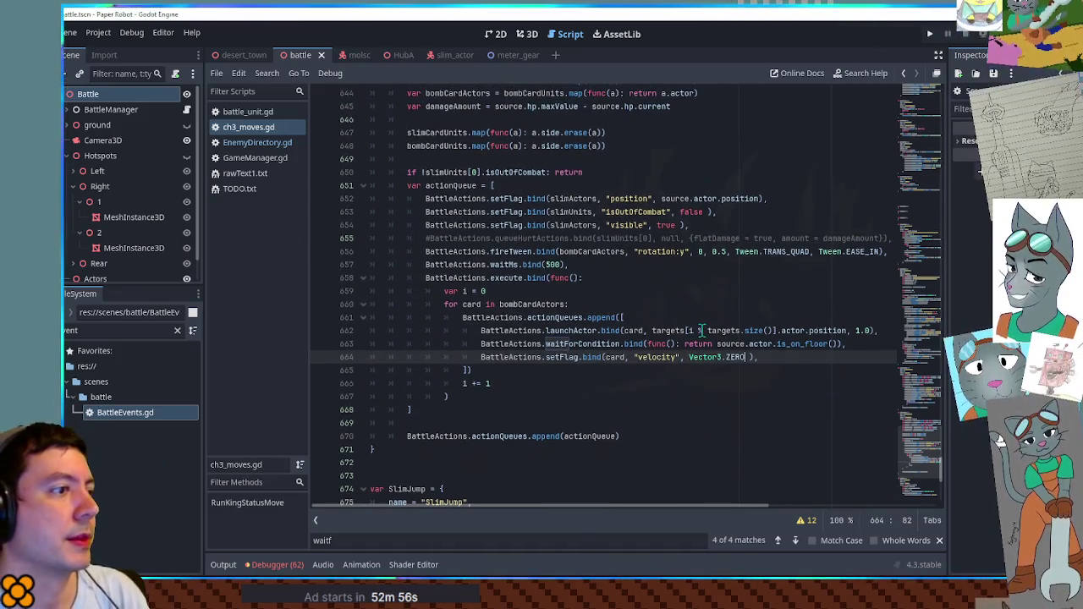
pyautogui.scroll(1, 699, 330)
pyautogui.click(656, 290)
pyautogui.hotkey('ctrl', 'shift', 'd')
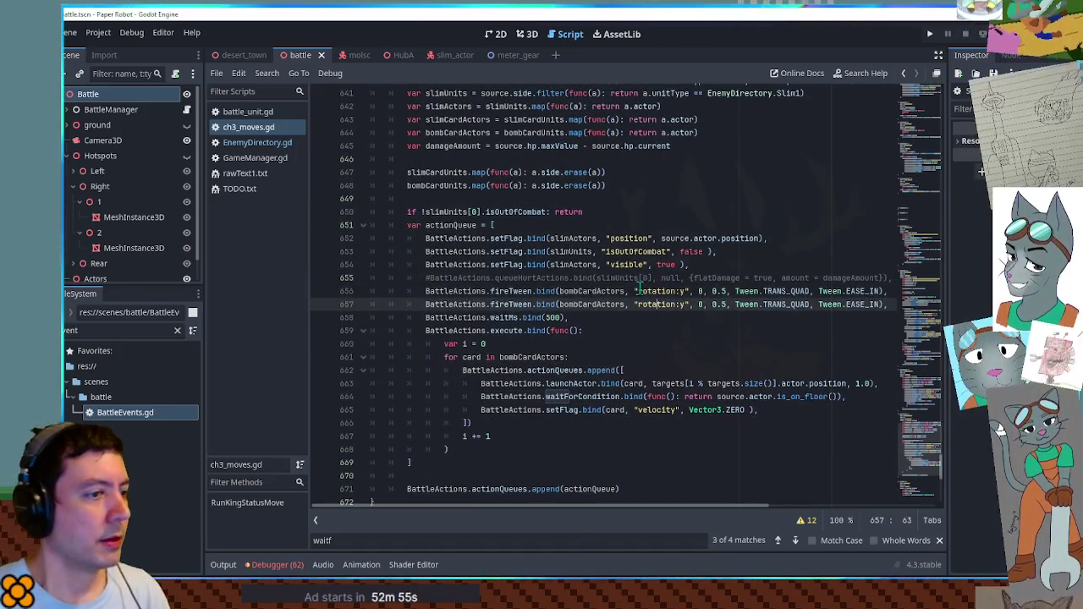
pyautogui.doubleClick(452, 120)
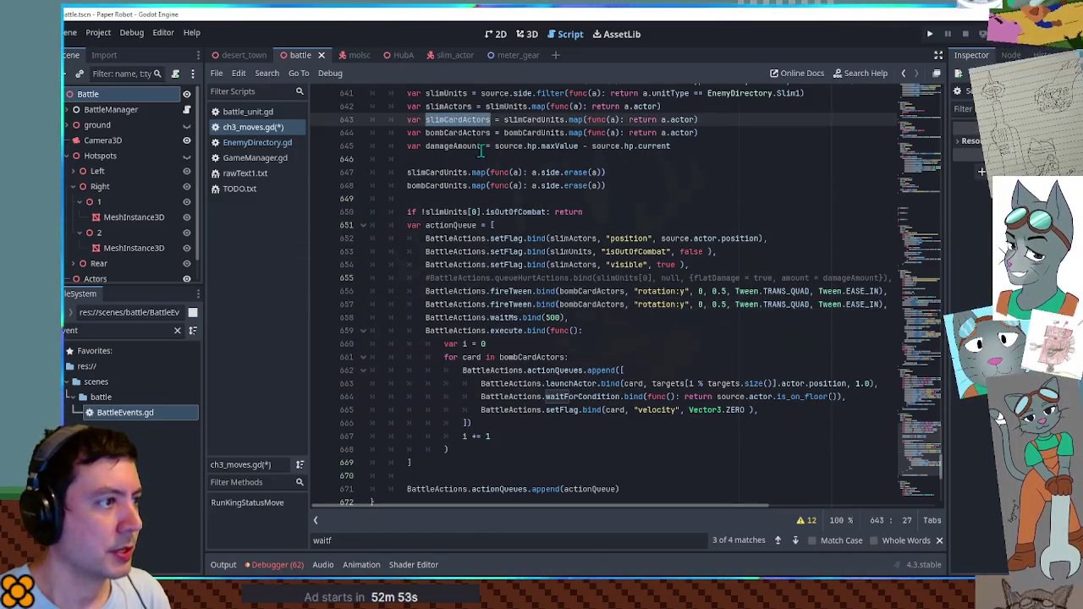
pyautogui.doubleClick(596, 304)
pyautogui.hotkey('ctrl', 'v')
pyautogui.click(686, 304)
pyautogui.press('BackSpace')
pyautogui.write('x')
pyautogui.click(700, 307)
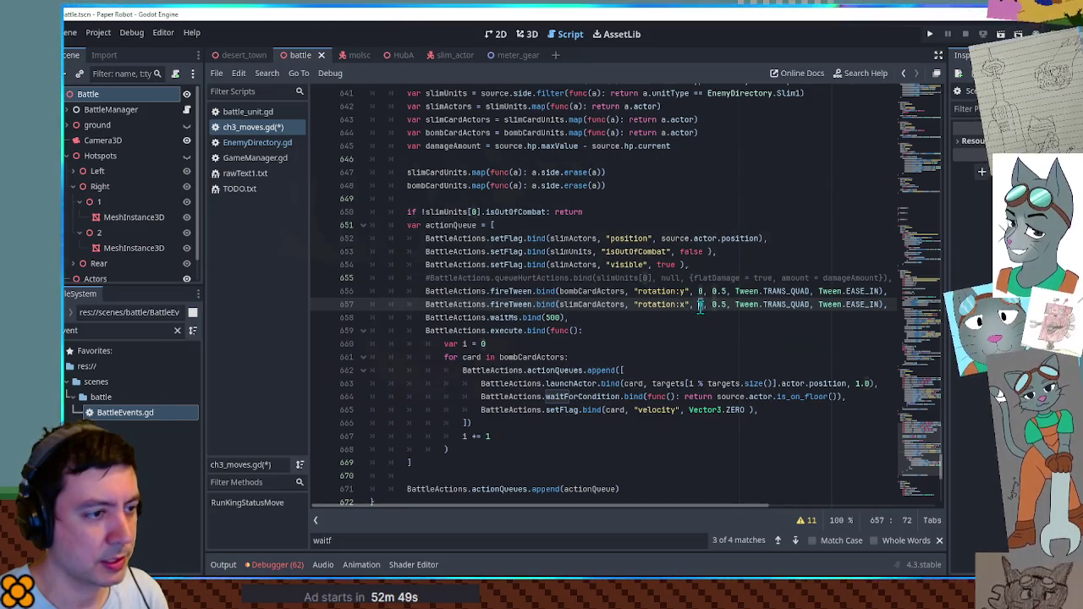
pyautogui.write('PI/2')
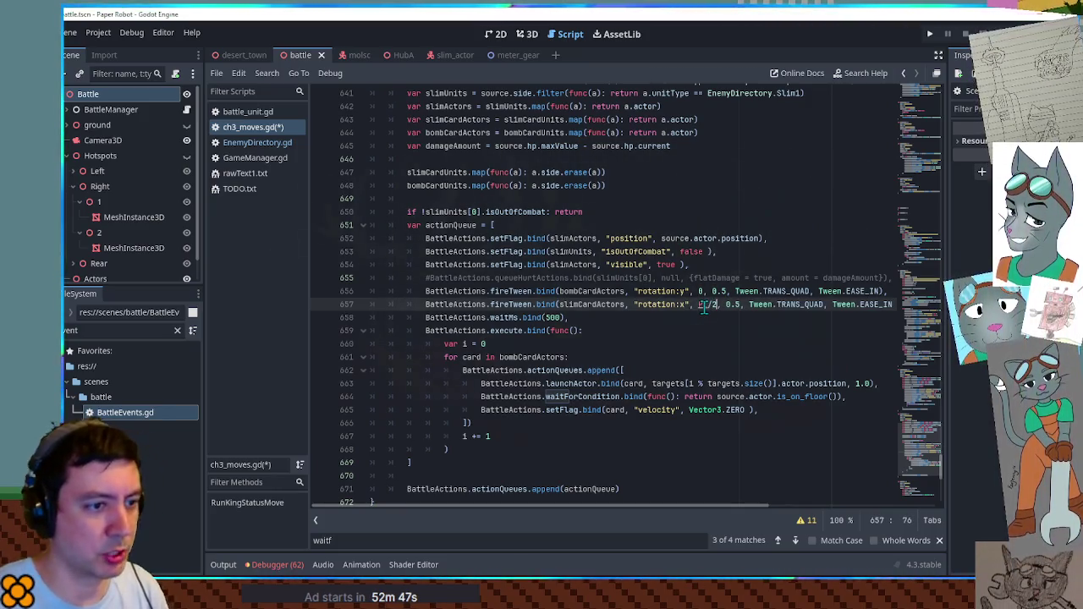
pyautogui.hotkey('ctrl', 's')
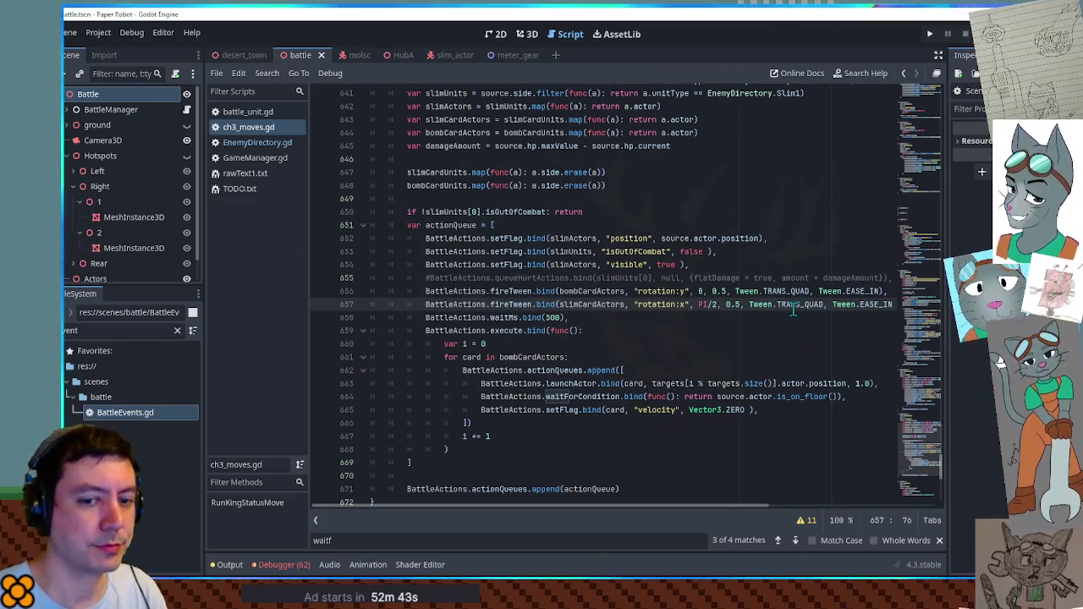
pyautogui.press('F5')
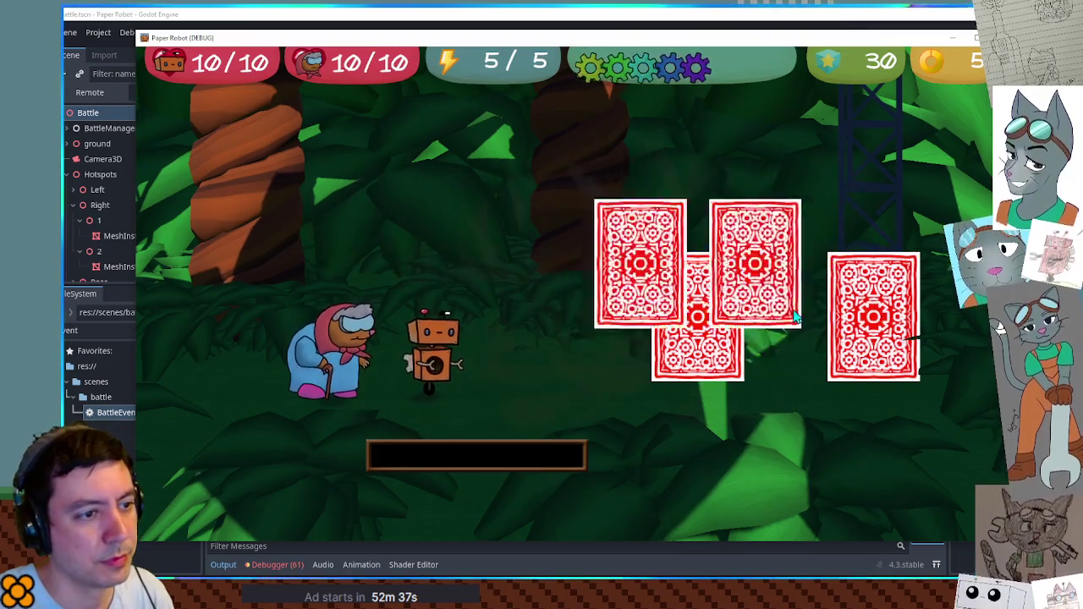
# Skip the robot's and grandma's turns via Tactics > Skip turn, watch the bomb cards, then close the game.
pyautogui.press('Up')
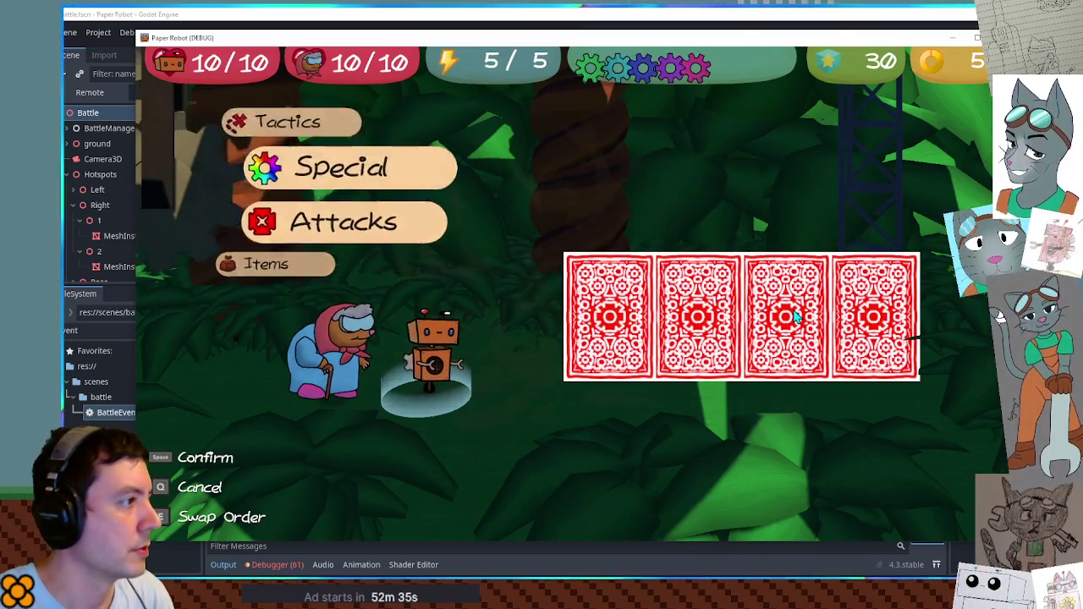
pyautogui.press('Up')
pyautogui.press('space')
pyautogui.press('Up')
pyautogui.press('space')
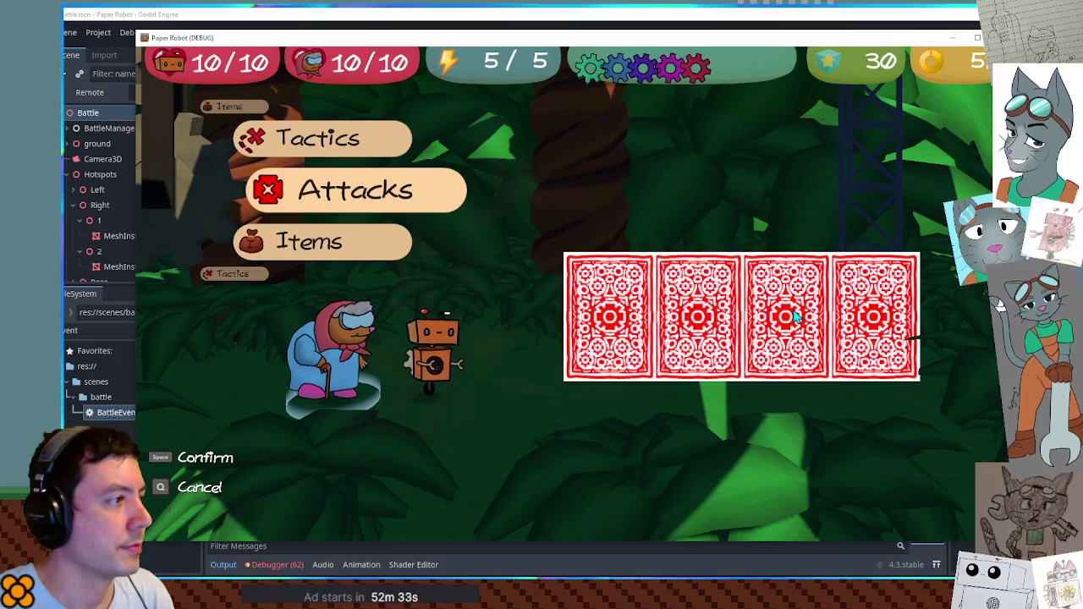
pyautogui.press('Up')
pyautogui.press('space')
pyautogui.press('Up')
pyautogui.press('space')
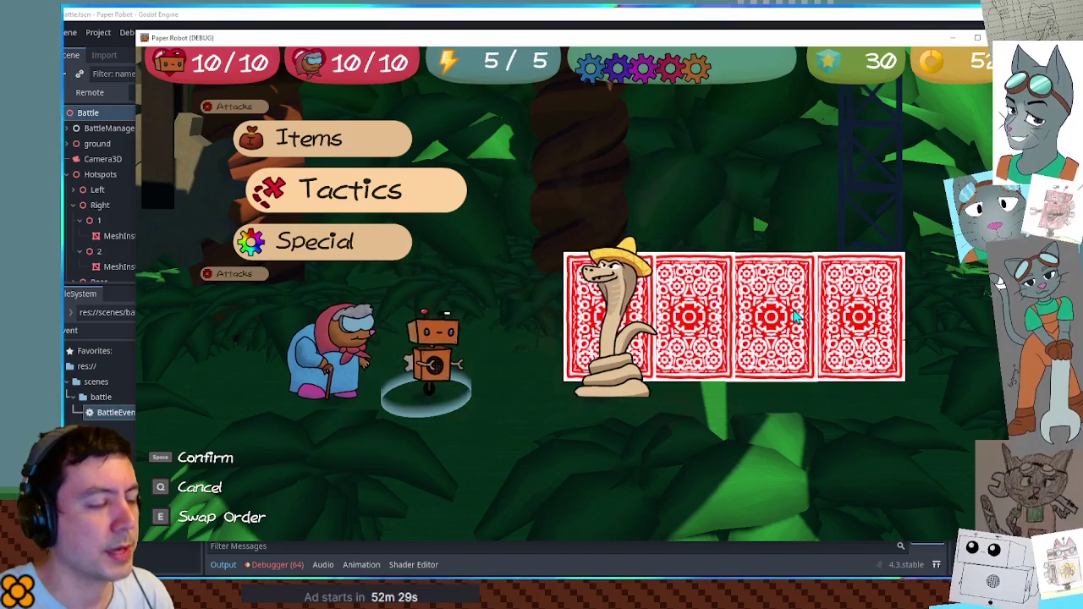
pyautogui.click(977, 37)
pyautogui.scroll(-4, 618, 338)
# Replace the loop's waitForCondition line with BattleActions.waitMs.bind(1000).
pyautogui.moveTo(569, 171); pyautogui.dragTo(427, 170)
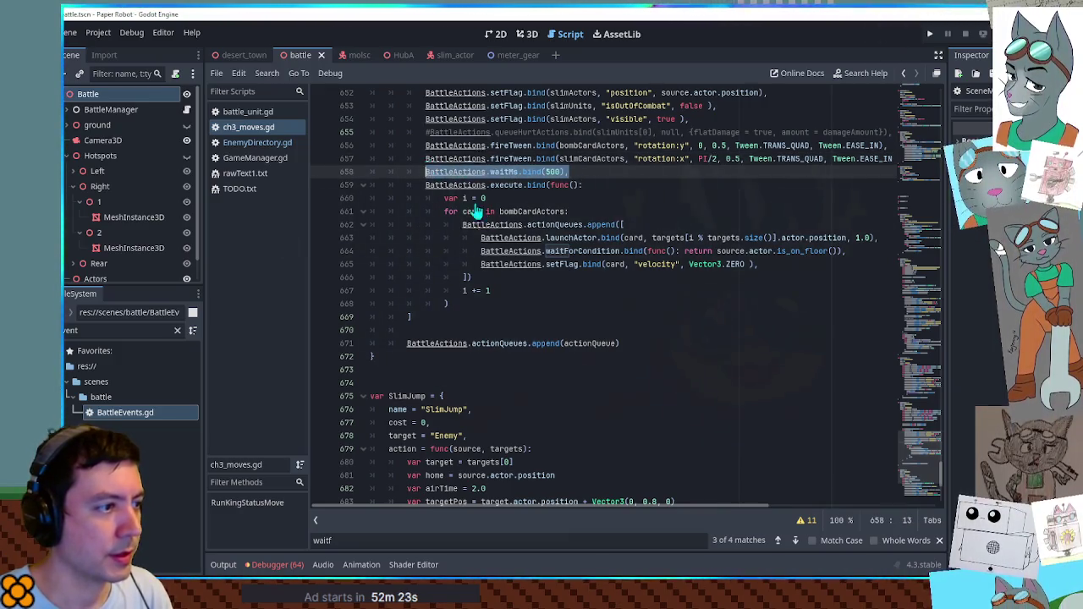
pyautogui.moveTo(480, 251); pyautogui.dragTo(877, 250)
pyautogui.hotkey('ctrl', 'v')
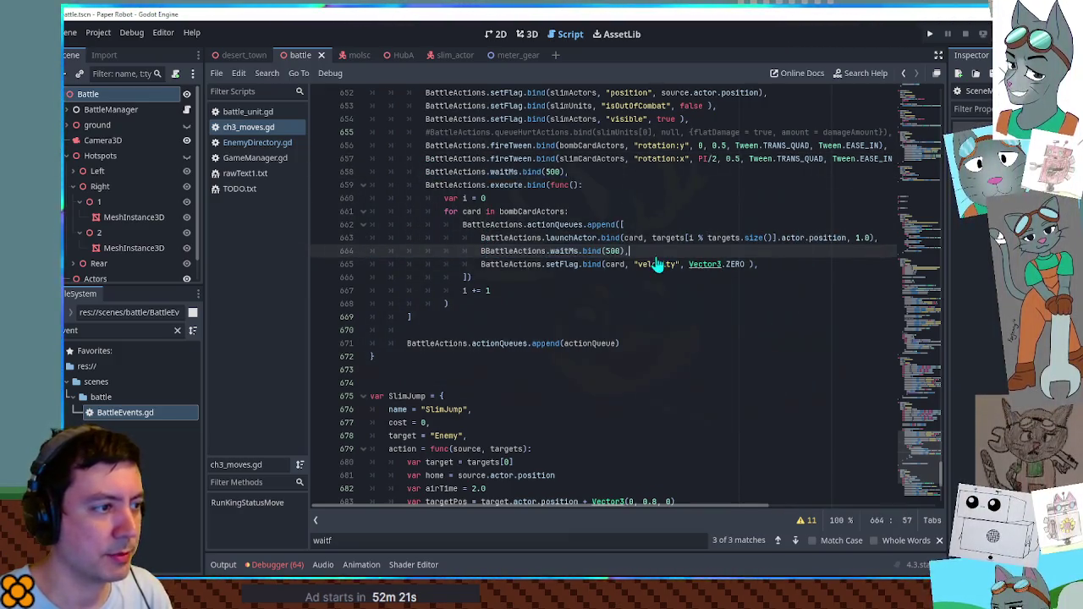
pyautogui.click(485, 251)
pyautogui.press('Delete')
pyautogui.write('10')
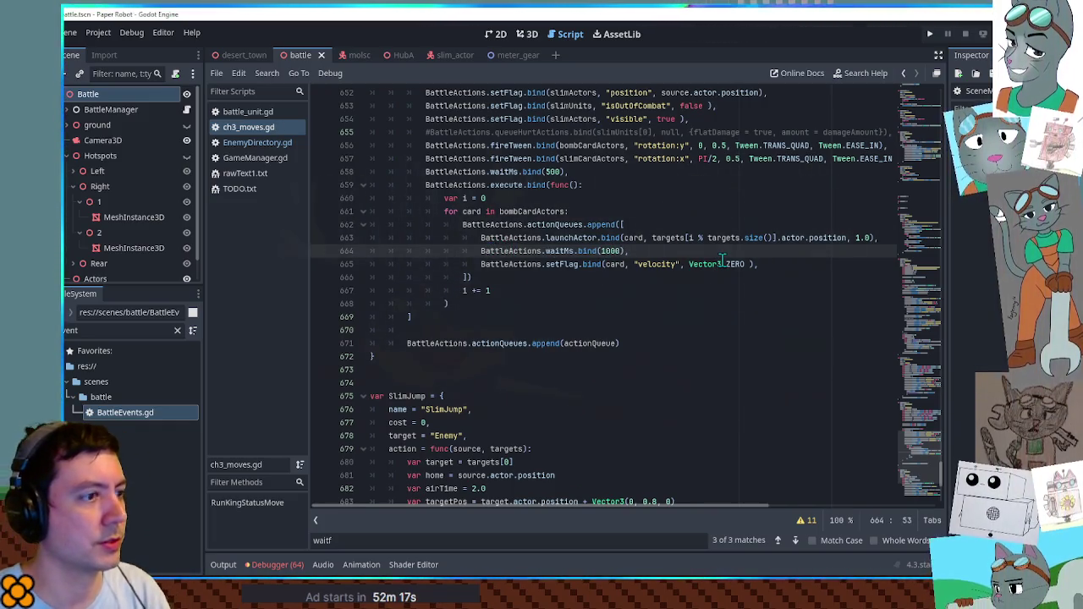
# Run the battle, skip both heroes' turns via Tactics > Skip turn, then stop the game with F8.
pyautogui.press('F5')
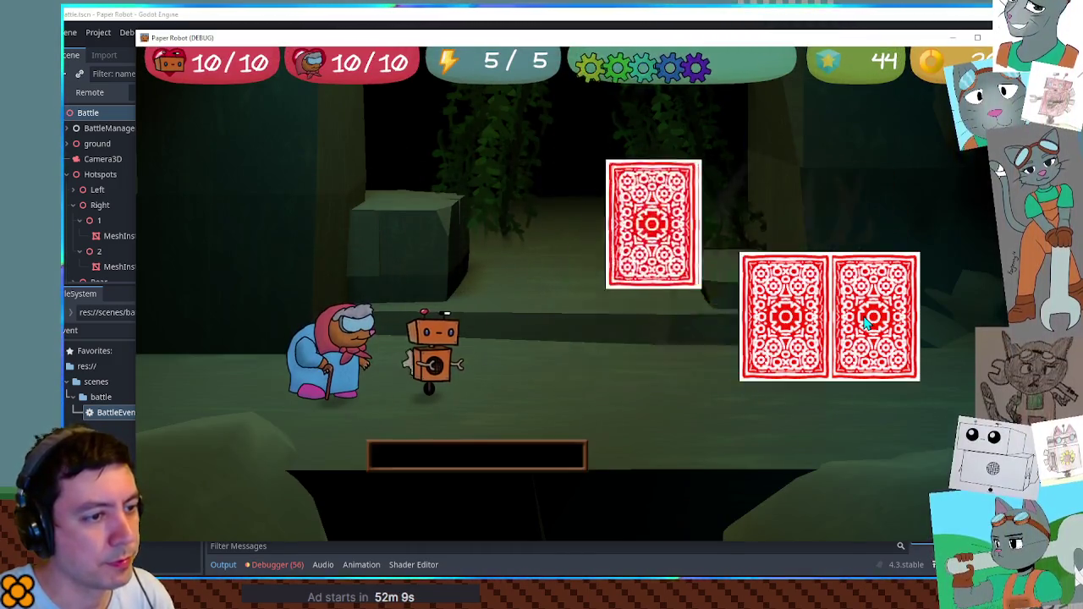
pyautogui.press('Up')
pyautogui.press('Up')
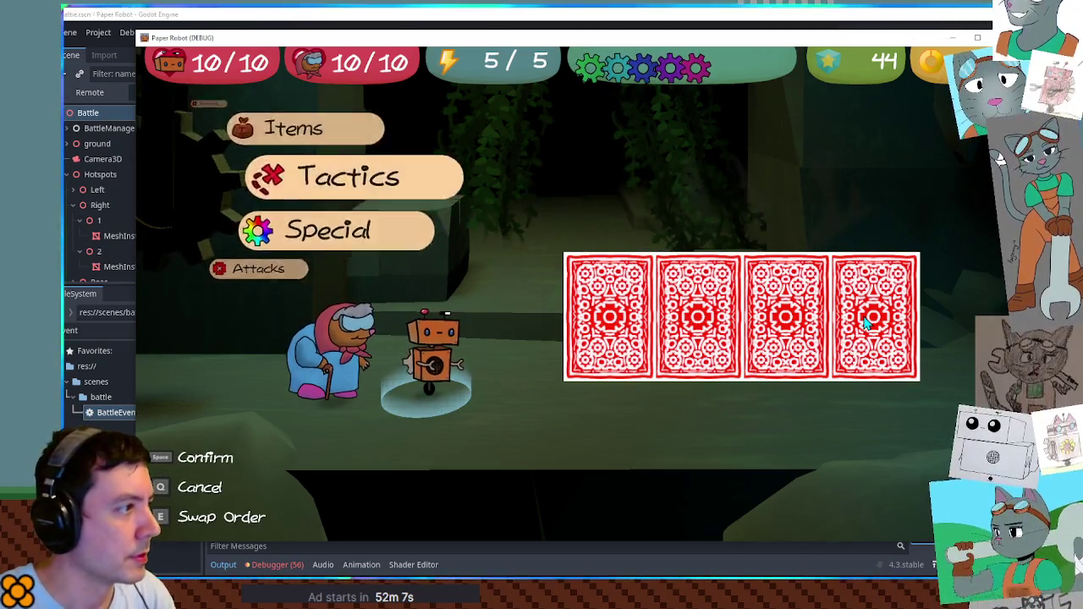
pyautogui.press('space')
pyautogui.press('Up')
pyautogui.press('space')
pyautogui.press('Up')
pyautogui.press('space')
pyautogui.press('Up')
pyautogui.press('space')
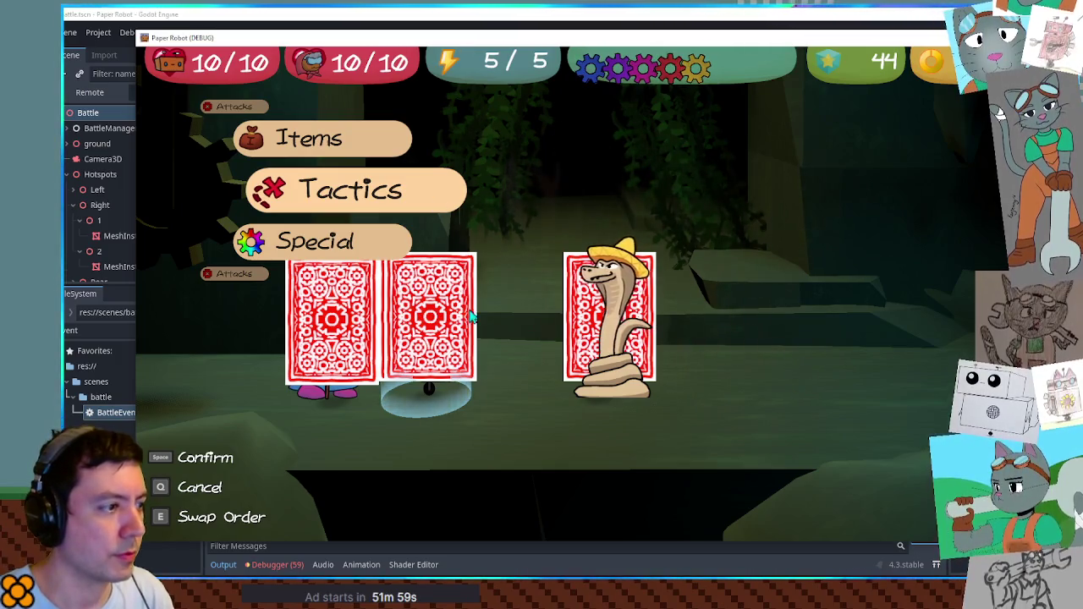
pyautogui.press('F8')
# Add 'var allCardActors = slimCardActors' below the damageAmount line.
pyautogui.scroll(3, 668, 253)
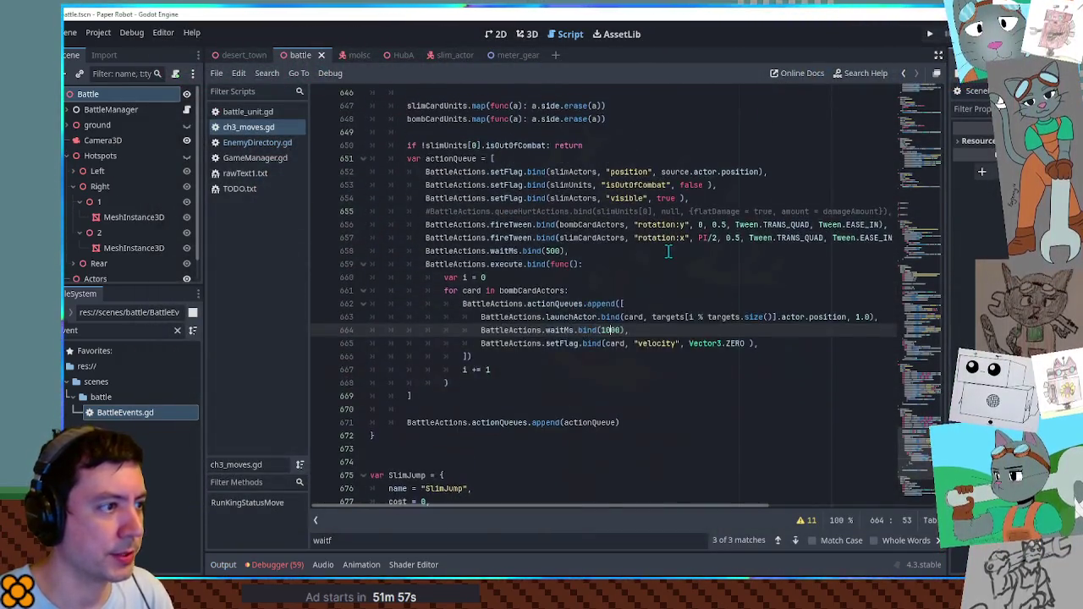
pyautogui.moveTo(426, 264); pyautogui.dragTo(425, 277)
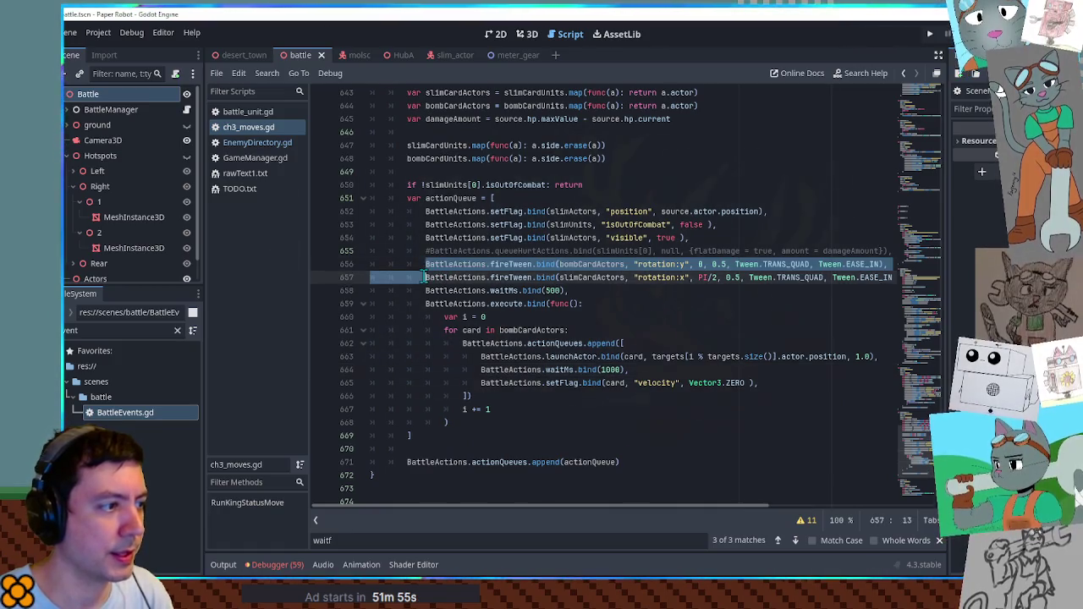
pyautogui.scroll(3, 476, 254)
pyautogui.click(690, 237)
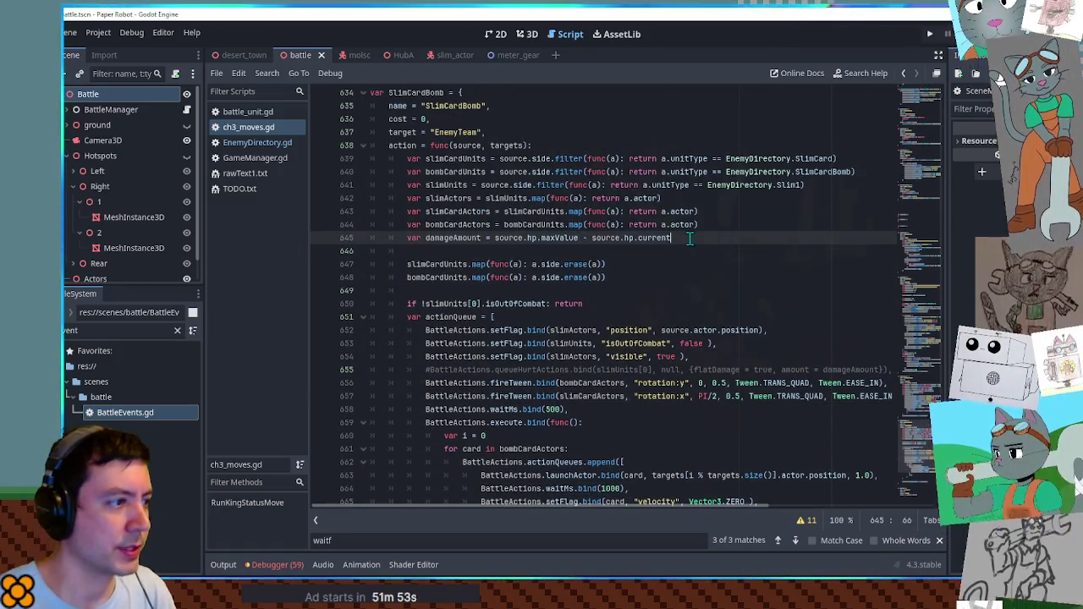
pyautogui.press('Return')
pyautogui.write('var allCardActors =')
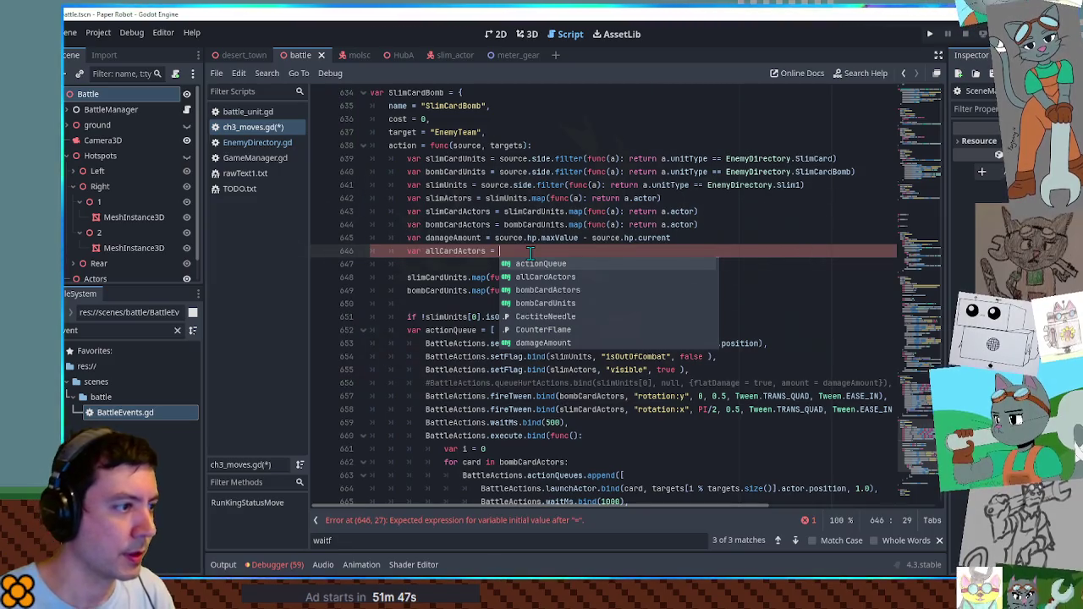
pyautogui.doubleClick(451, 211)
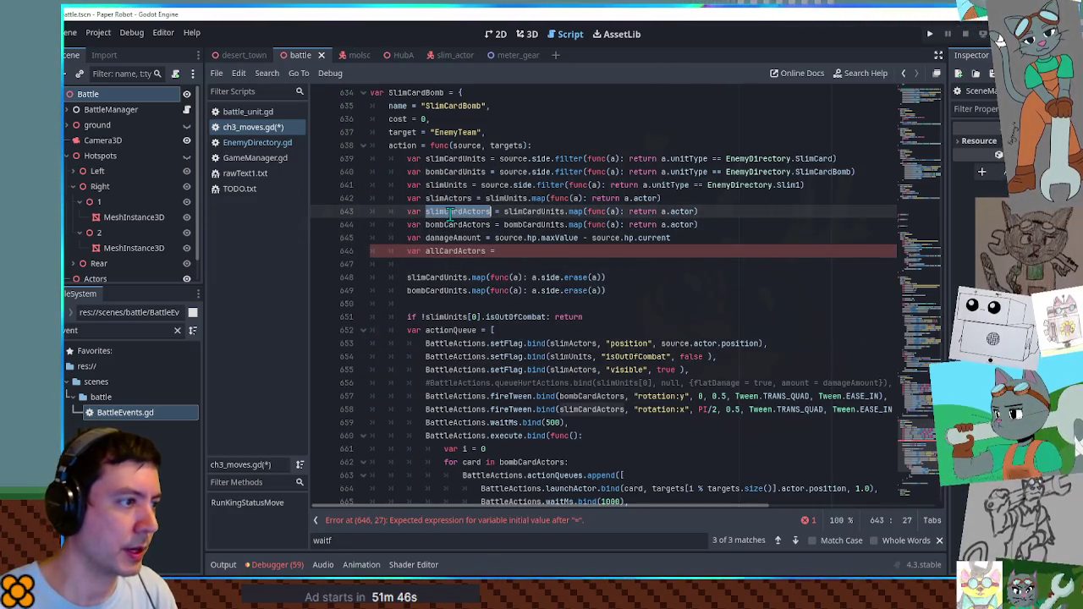
pyautogui.middleClick(507, 251)
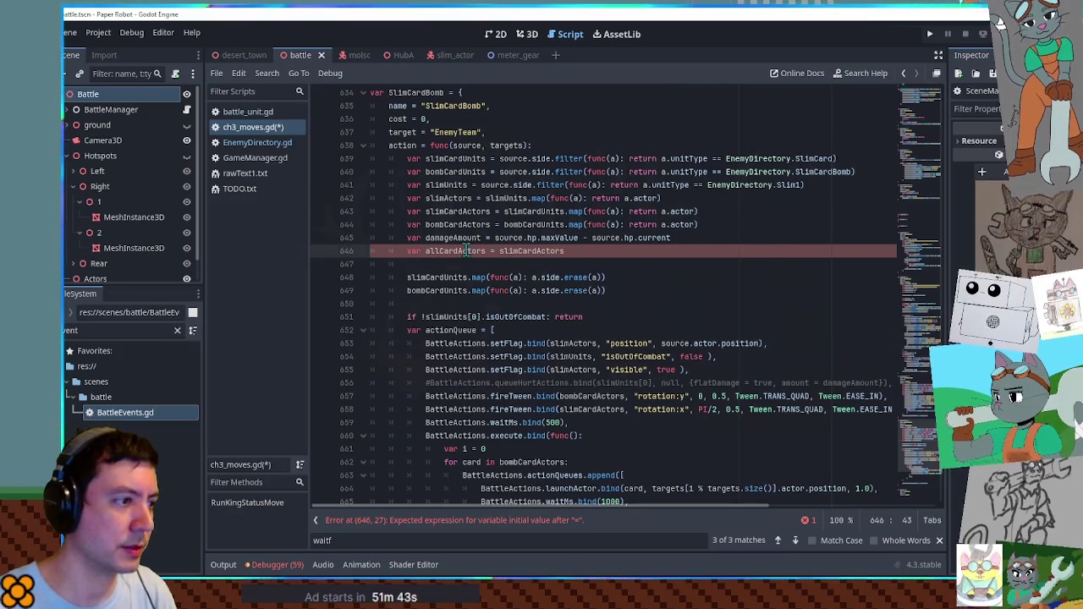
# Add 'allCardActors.append_array(bombCardActors)' on the next line.
pyautogui.press('Return')
pyautogui.write('allCardActors.append(')
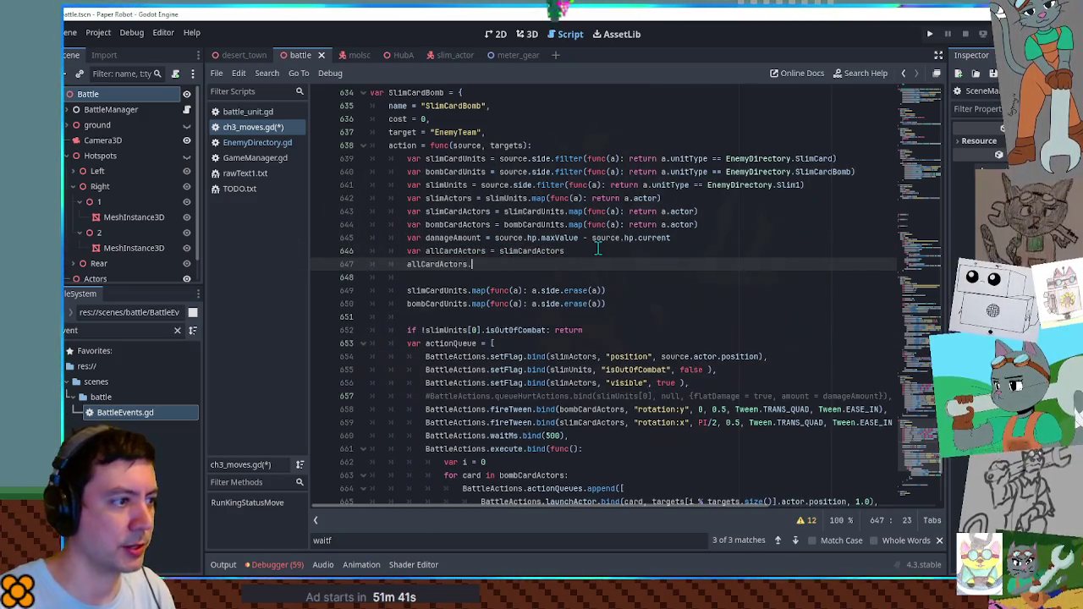
pyautogui.press('BackSpace')
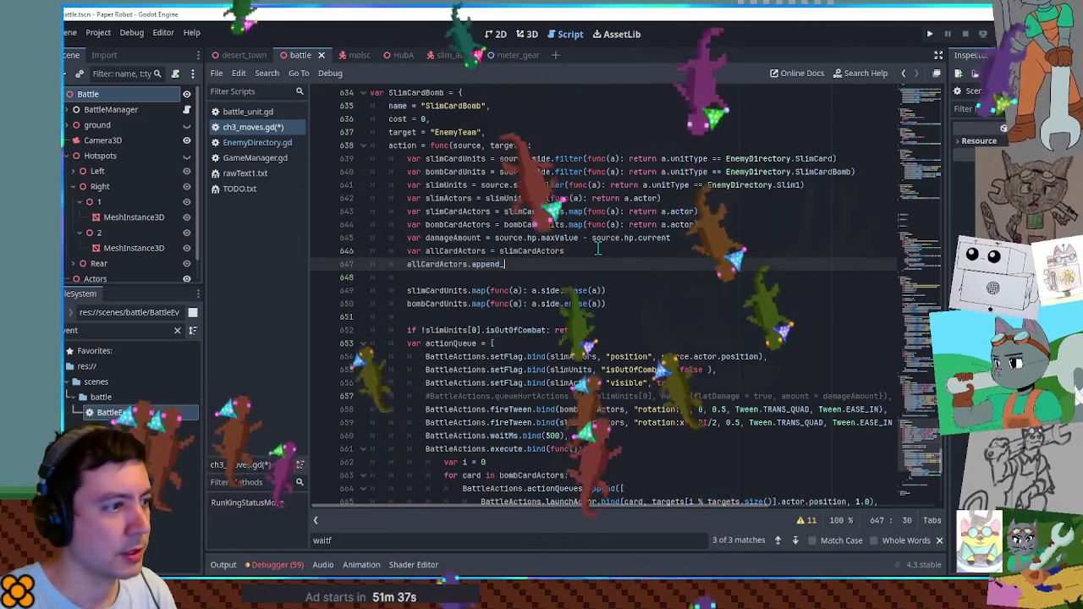
pyautogui.write('_array')
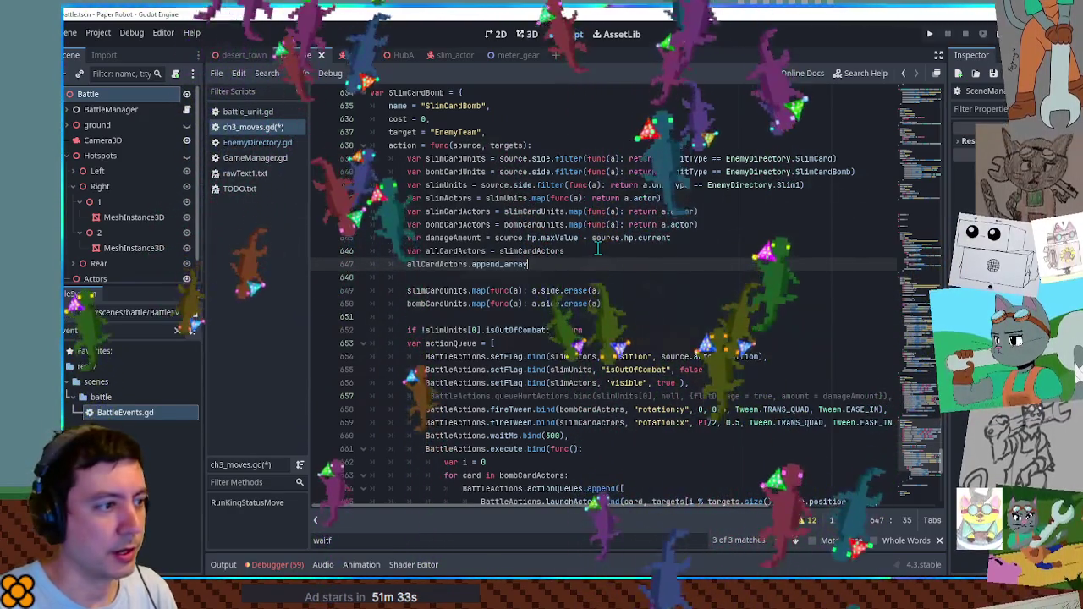
pyautogui.write('(')
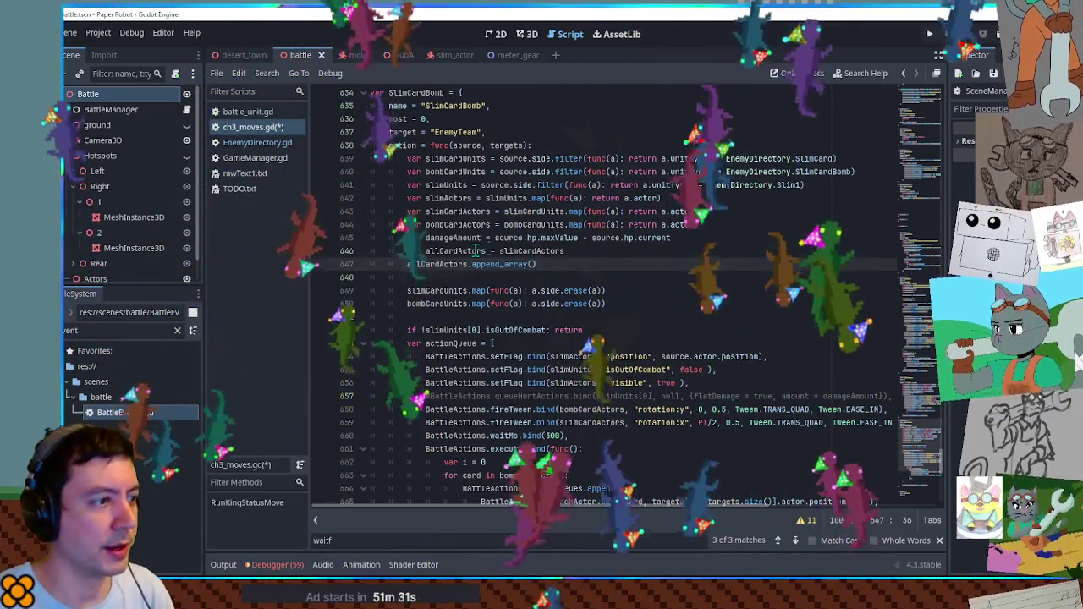
pyautogui.doubleClick(457, 251)
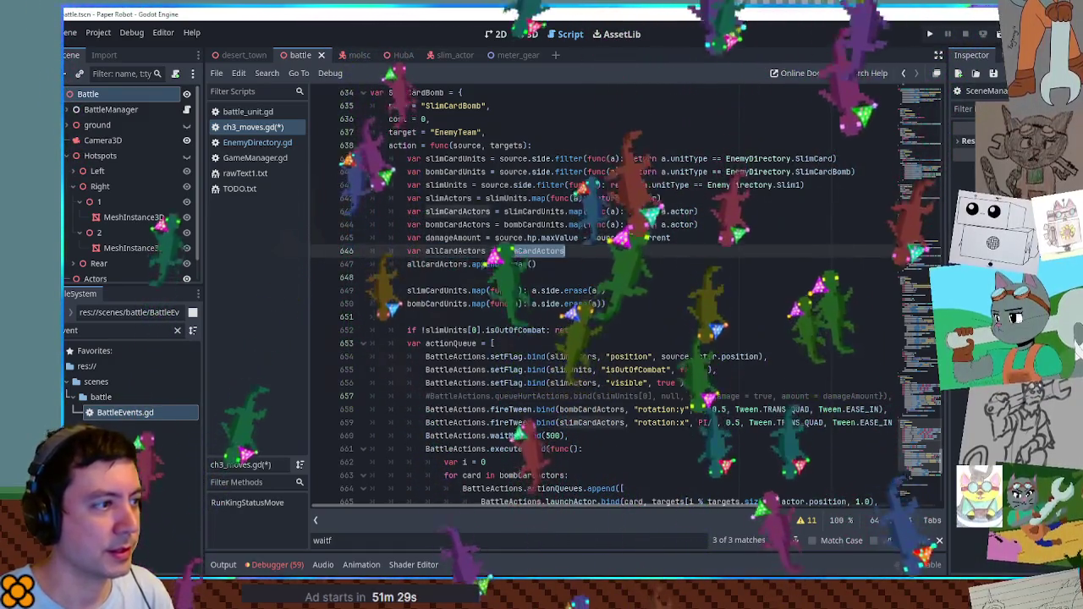
pyautogui.doubleClick(457, 224)
pyautogui.hotkey('ctrl', 'c')
pyautogui.click(530, 264)
pyautogui.hotkey('ctrl', 'v')
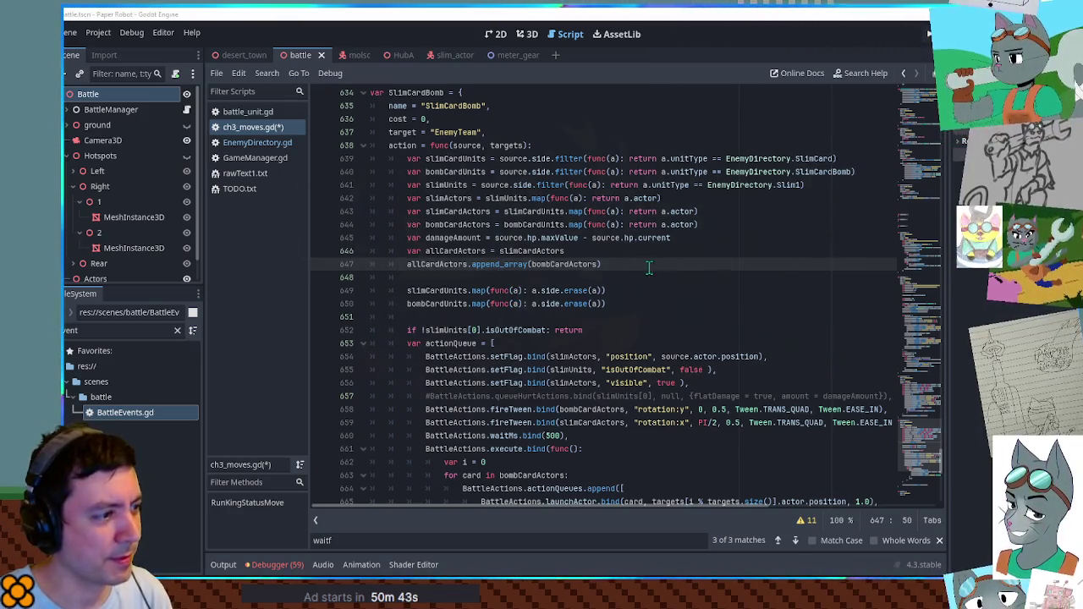
# Check where allCardActors is used and inspect the bomb card rotation tween's arguments, undoing a trial duplicate.
pyautogui.scroll(-1, 655, 268)
pyautogui.doubleClick(436, 225)
pyautogui.scroll(-6, 474, 258)
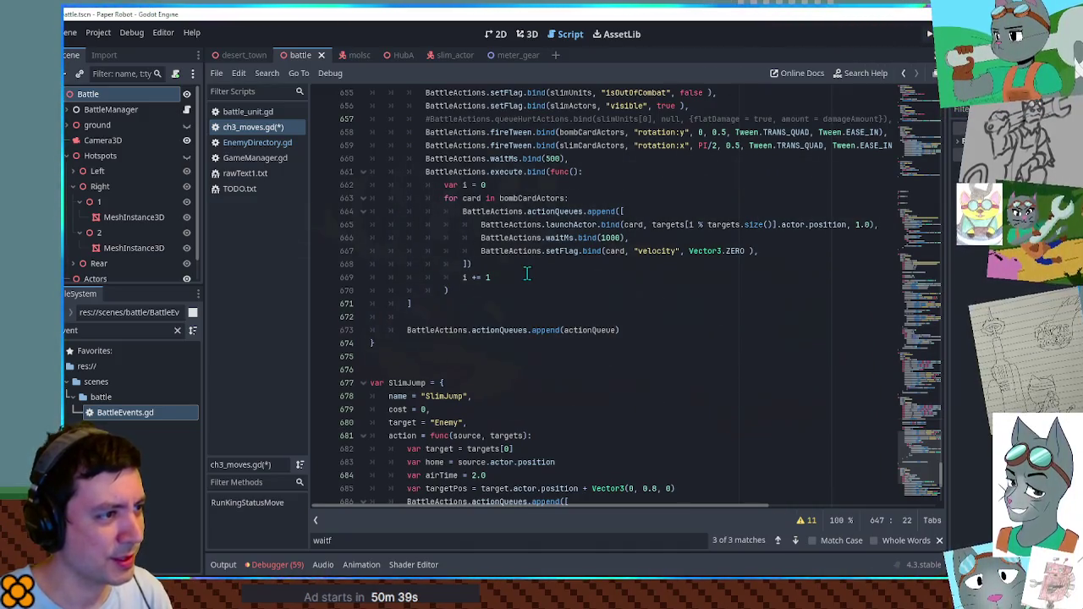
pyautogui.scroll(3, 526, 273)
pyautogui.click(527, 251)
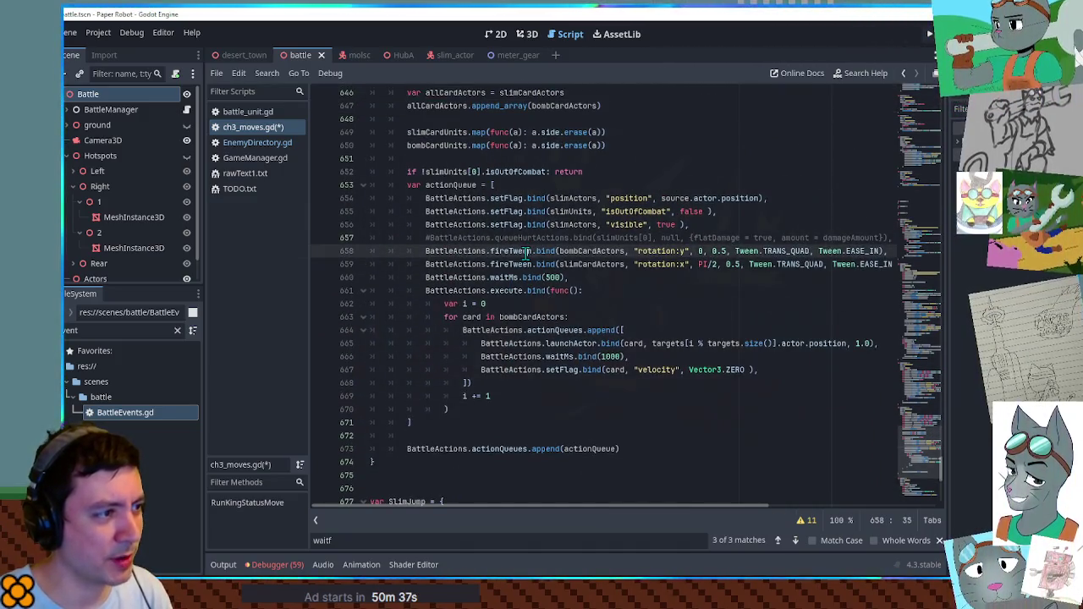
pyautogui.hotkey('ctrl', 'shift', 'd')
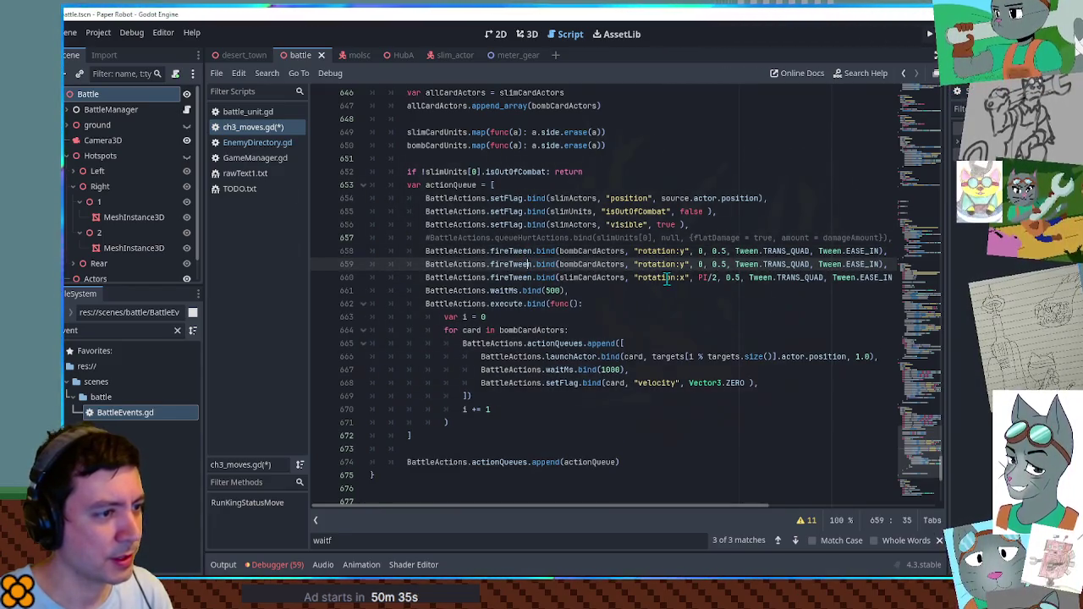
pyautogui.hotkey('ctrl', 'z')
pyautogui.scroll(1, 472, 190)
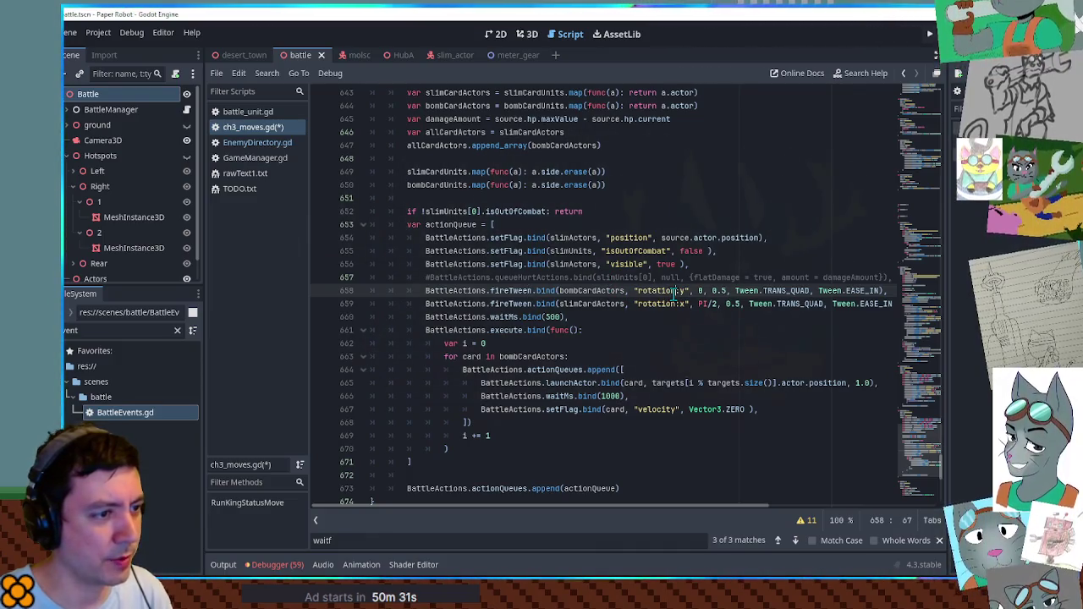
pyautogui.moveTo(638, 290); pyautogui.dragTo(871, 290)
pyautogui.moveTo(799, 290); pyautogui.dragTo(673, 290)
# Select the '# fan cards' BattleActions.forEach block in the earlier move and return to SlimCardBomb.
pyautogui.scroll(15, 508, 286)
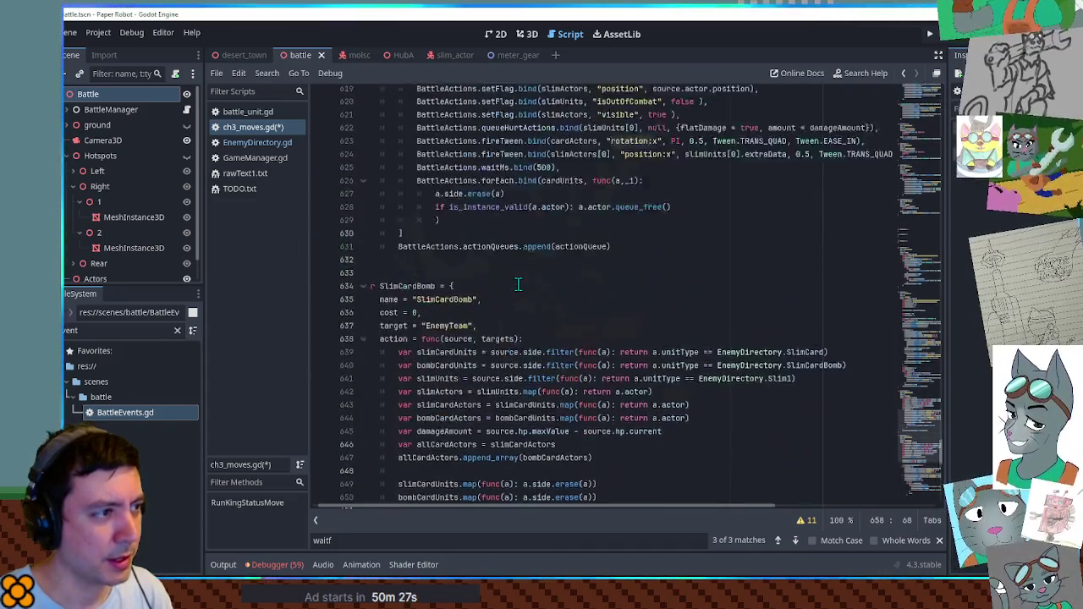
pyautogui.scroll(5, 519, 284)
pyautogui.scroll(-8, 519, 284)
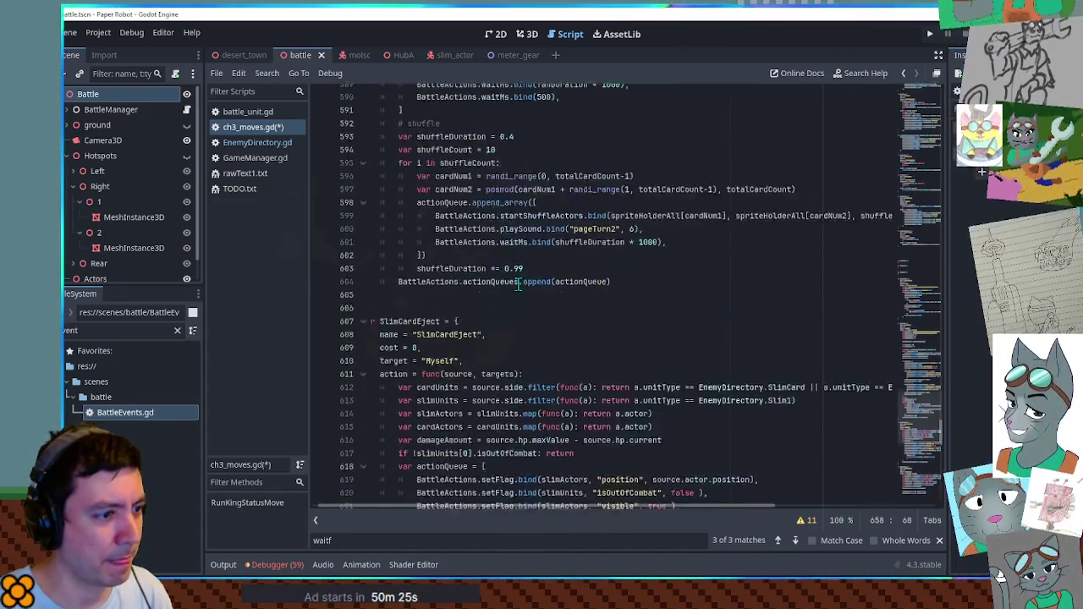
pyautogui.scroll(4, 519, 284)
pyautogui.scroll(9, 519, 284)
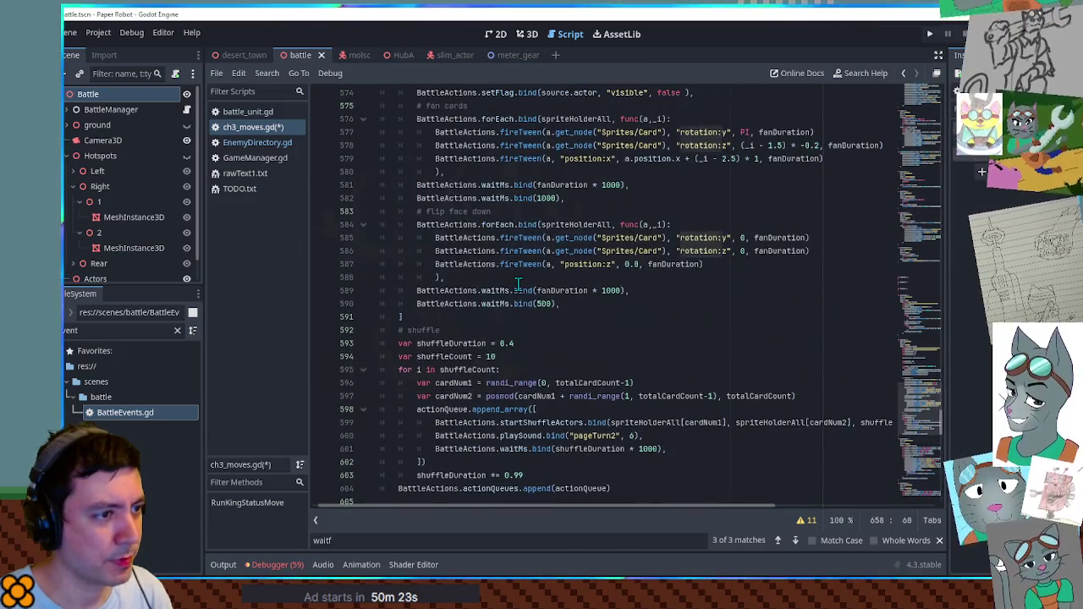
pyautogui.moveTo(481, 330); pyautogui.dragTo(514, 271)
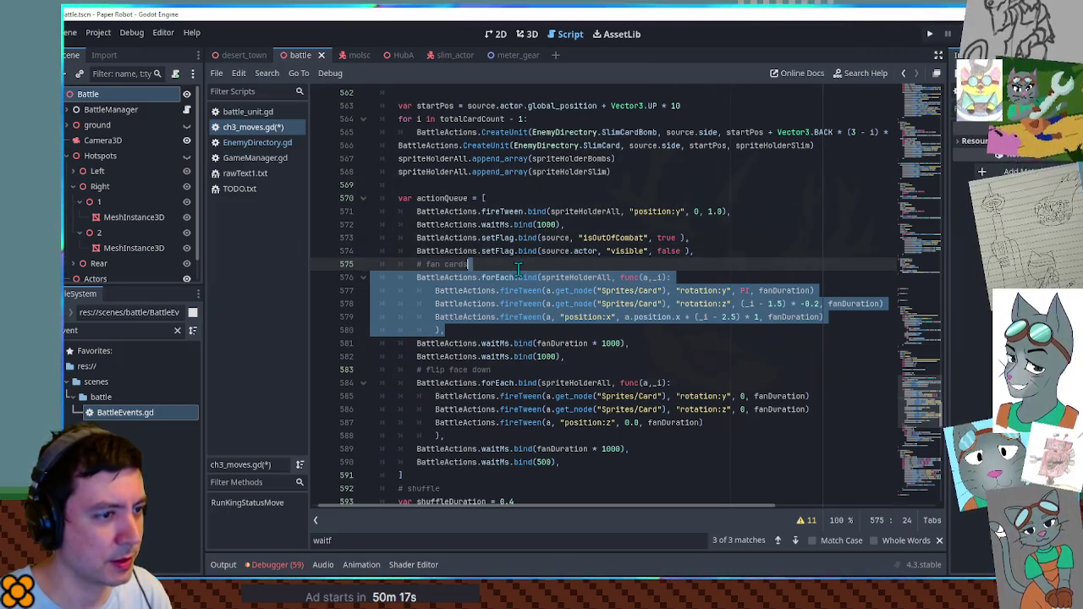
pyautogui.scroll(-14, 518, 269)
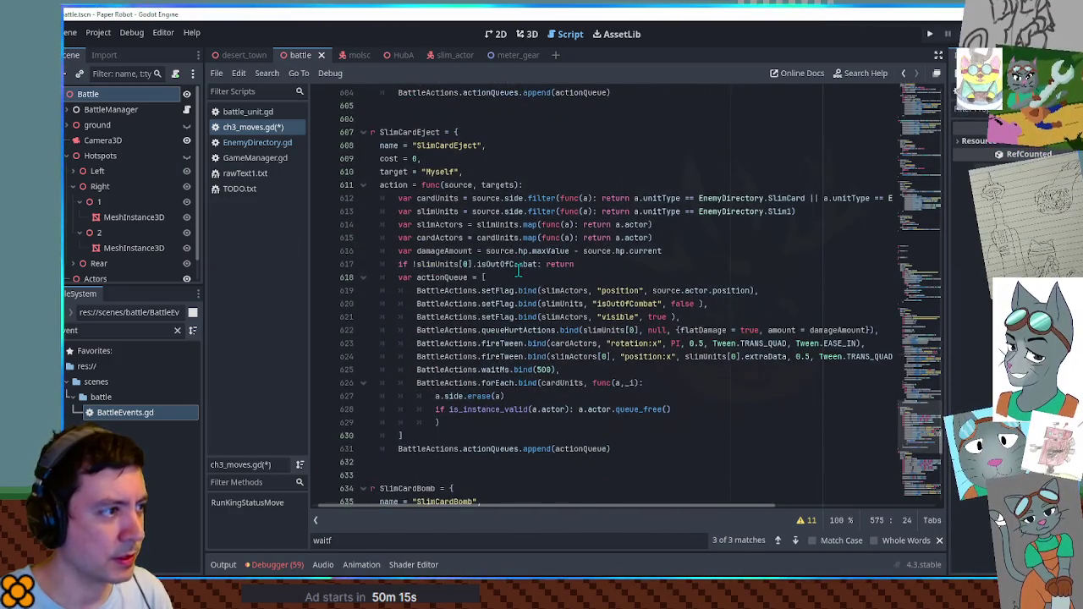
pyautogui.scroll(-10, 519, 269)
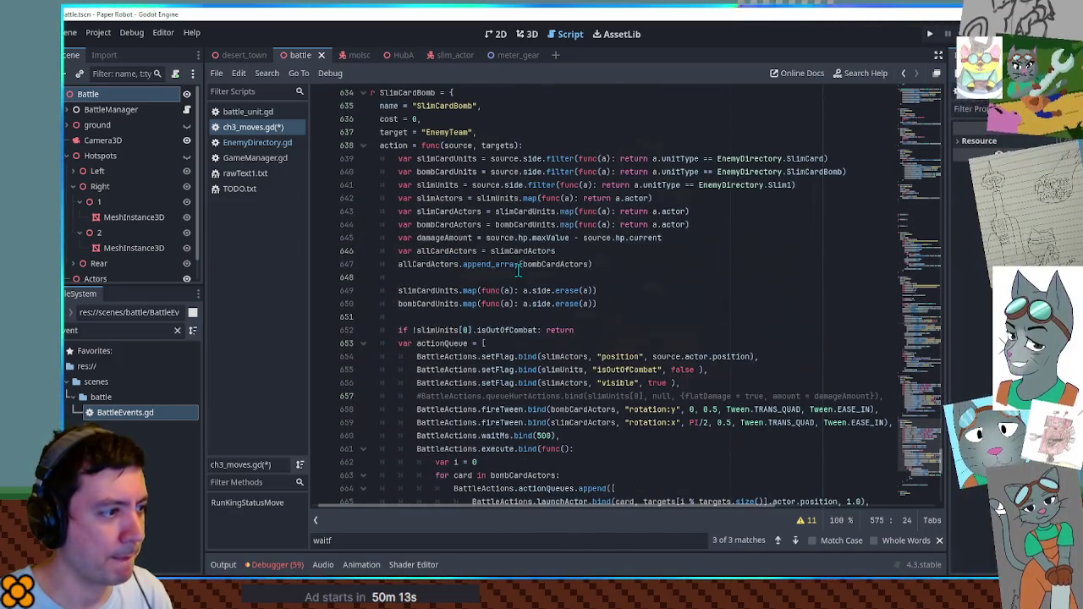
pyautogui.scroll(-3, 519, 269)
# Paste the fan cards block at the start of the action queue, replacing spriteHolderAll with allCardActors.
pyautogui.click(532, 226)
pyautogui.hotkey('ctrl', 'v')
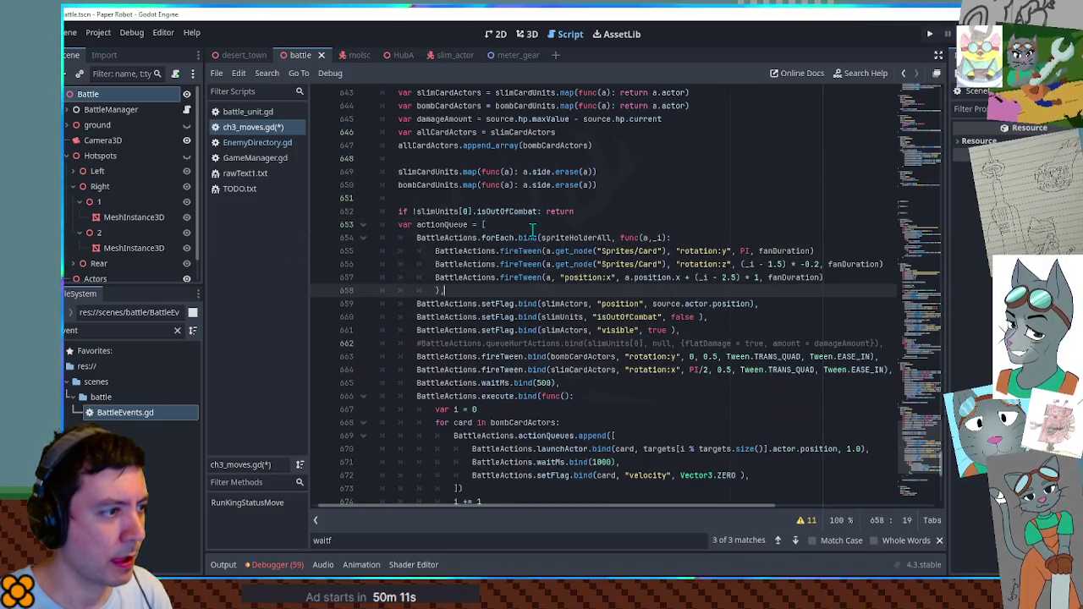
pyautogui.scroll(3, 555, 239)
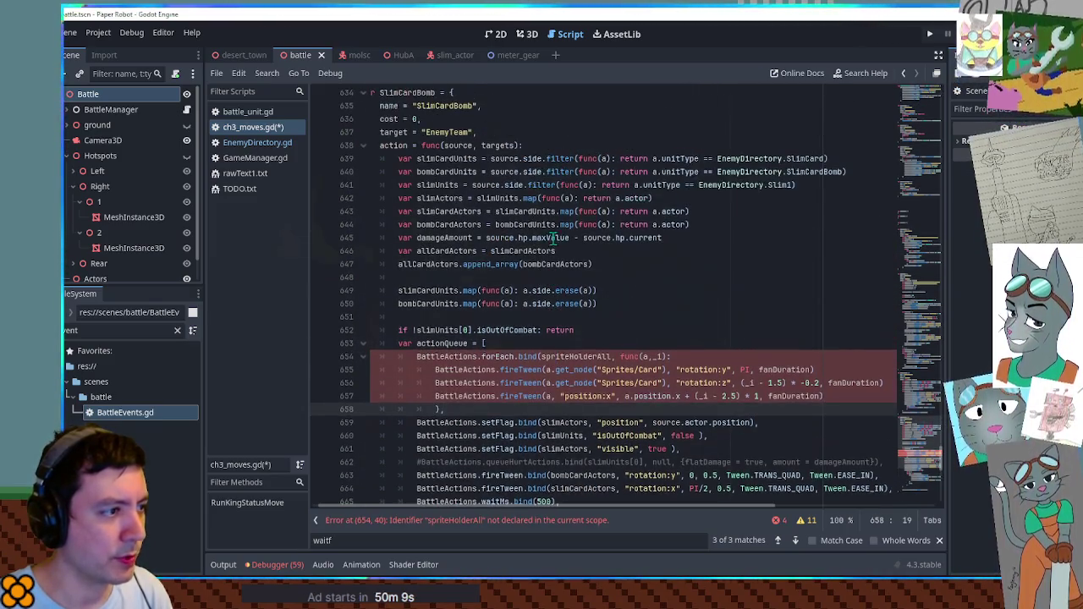
pyautogui.doubleClick(445, 250)
pyautogui.moveTo(541, 356); pyautogui.dragTo(611, 356)
pyautogui.hotkey('ctrl', 'v')
pyautogui.scroll(-3, 622, 254)
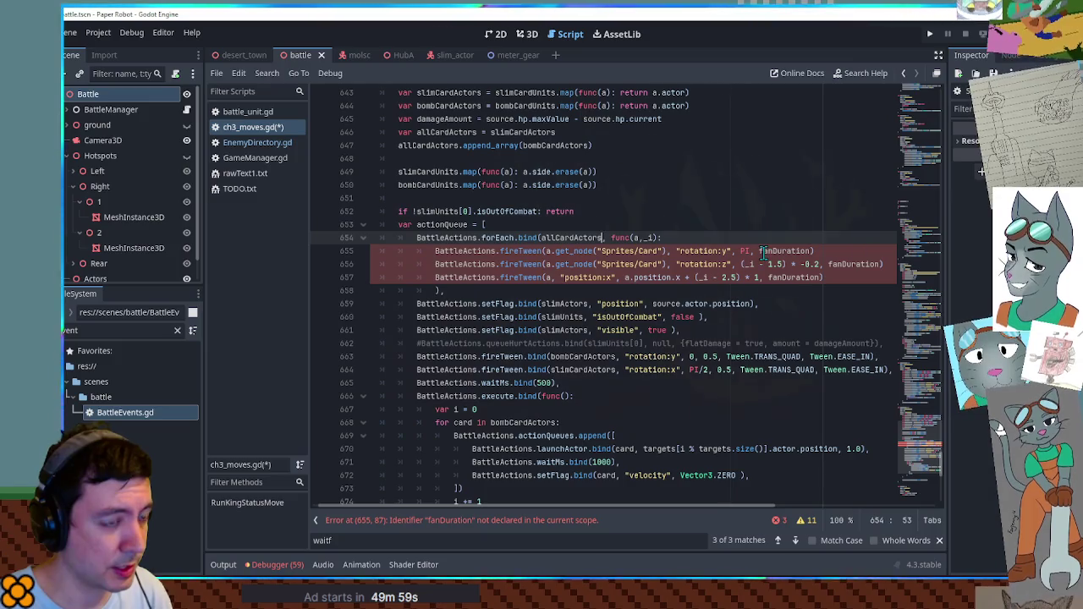
# Keep one Sprites/Card tween with "rotation:y", PI, 0.5, delete the extra fan lines, then save and run.
pyautogui.doubleClick(701, 251)
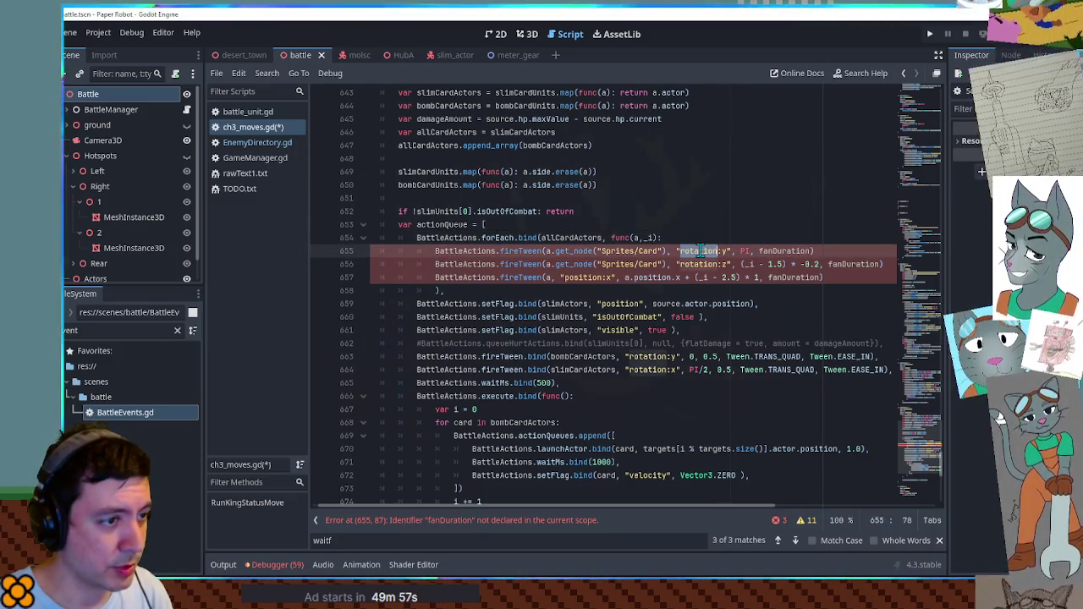
pyautogui.click(753, 251)
pyautogui.click(591, 264)
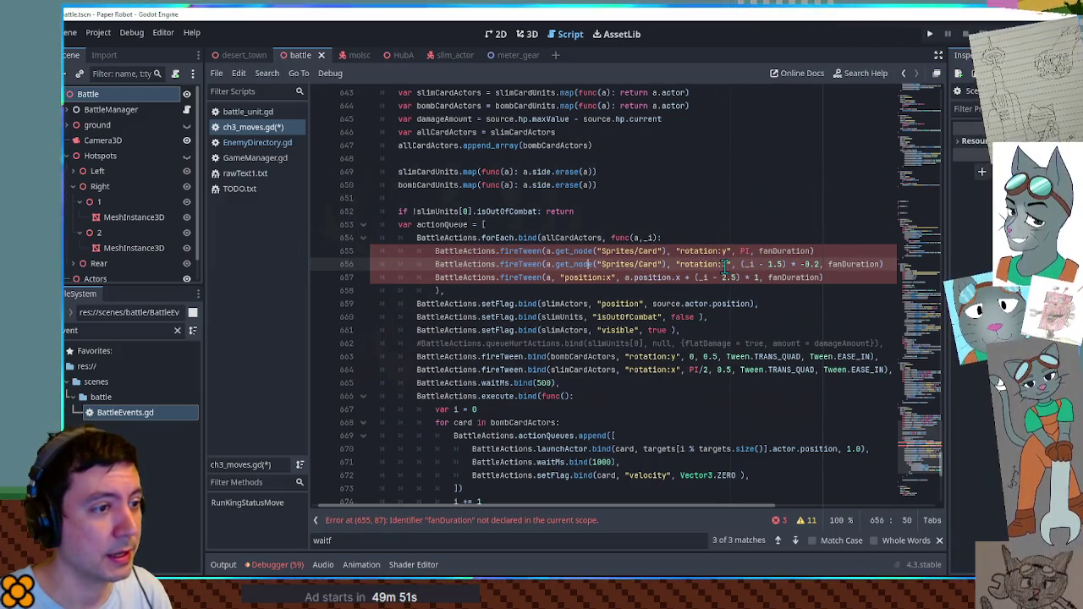
pyautogui.hotkey('ctrl', 'shift', 'k')
pyautogui.hotkey('ctrl', 'shift', 'k')
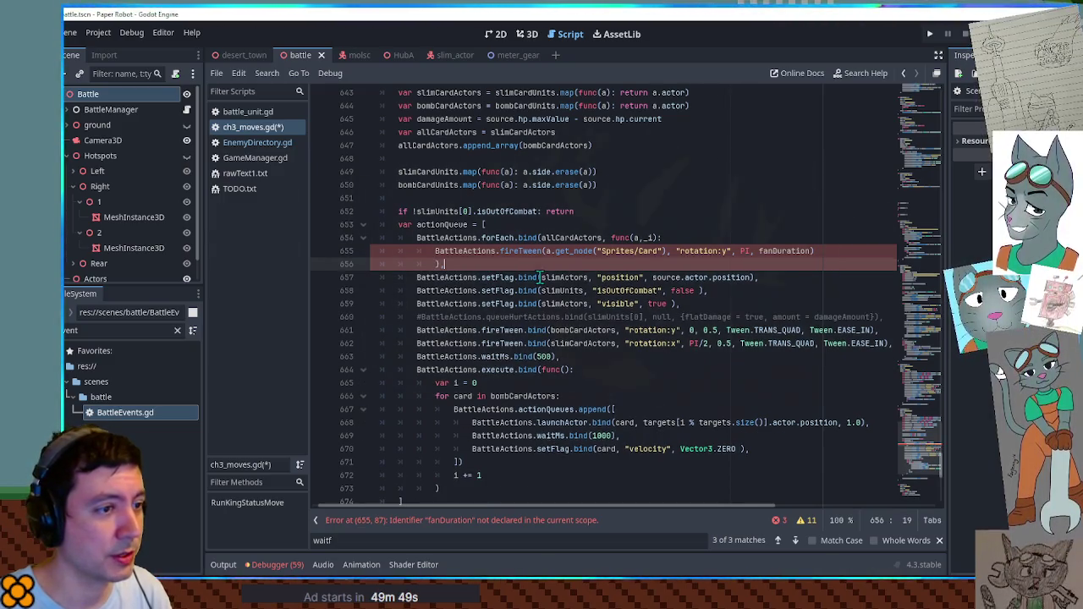
pyautogui.doubleClick(800, 251)
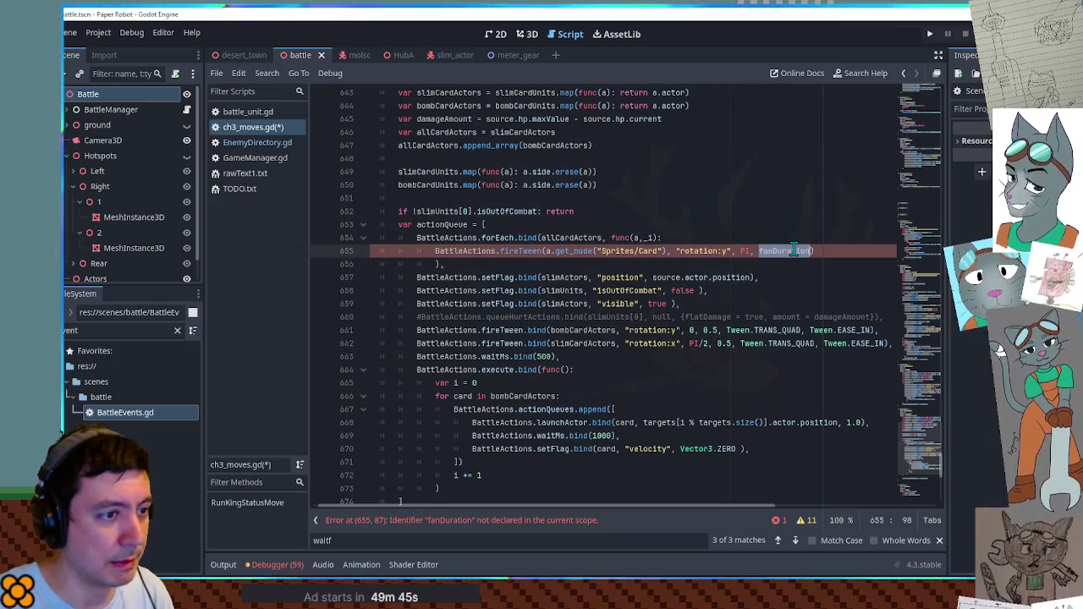
pyautogui.write('1.0')
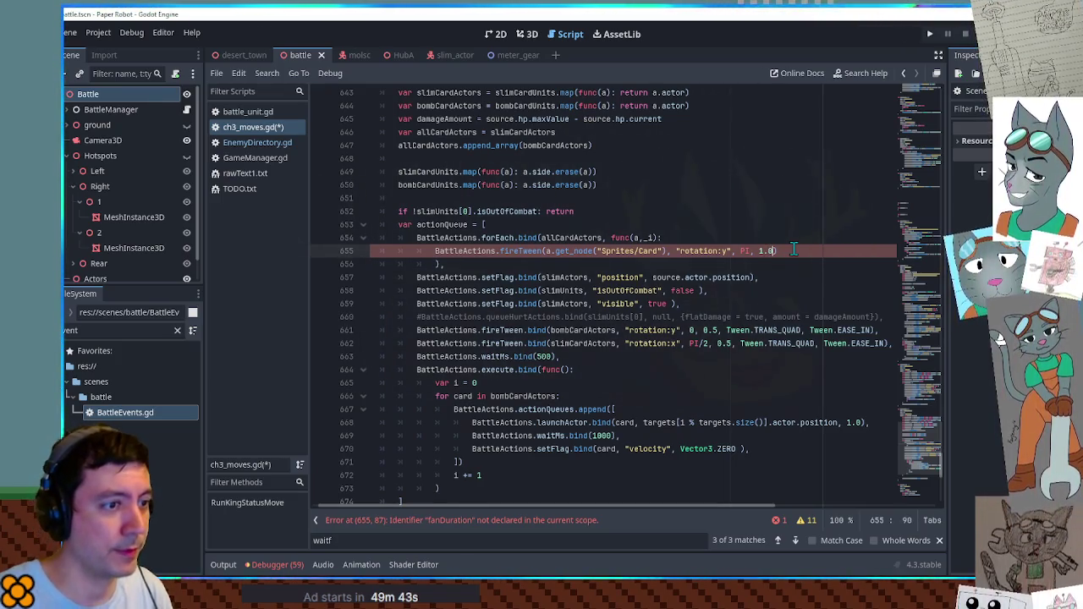
pyautogui.press('BackSpace')
pyautogui.press('BackSpace')
pyautogui.press('BackSpace')
pyautogui.write('0.5')
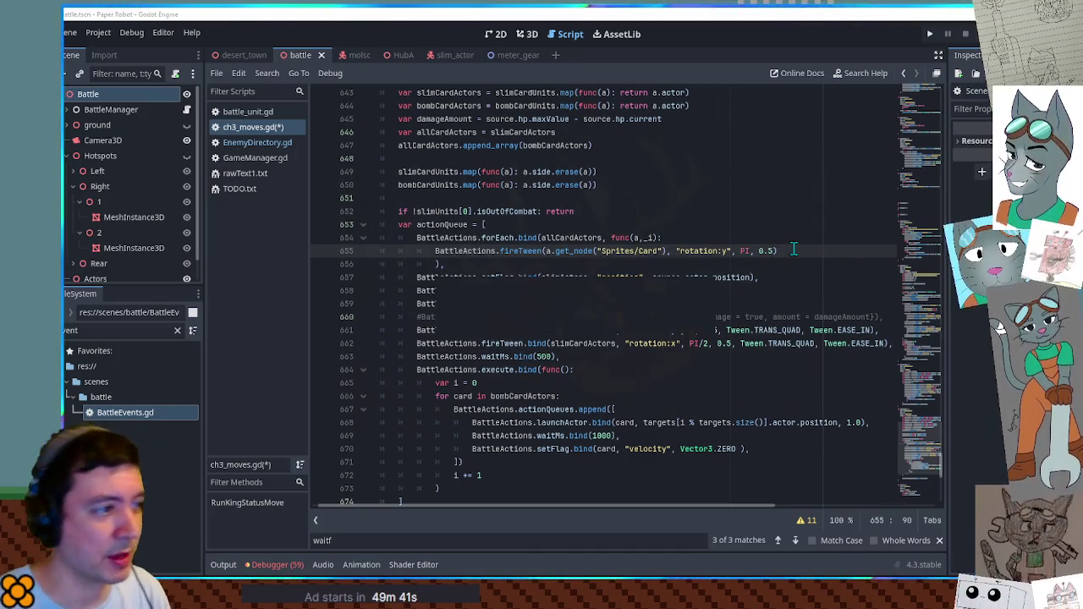
pyautogui.hotkey('ctrl', 's')
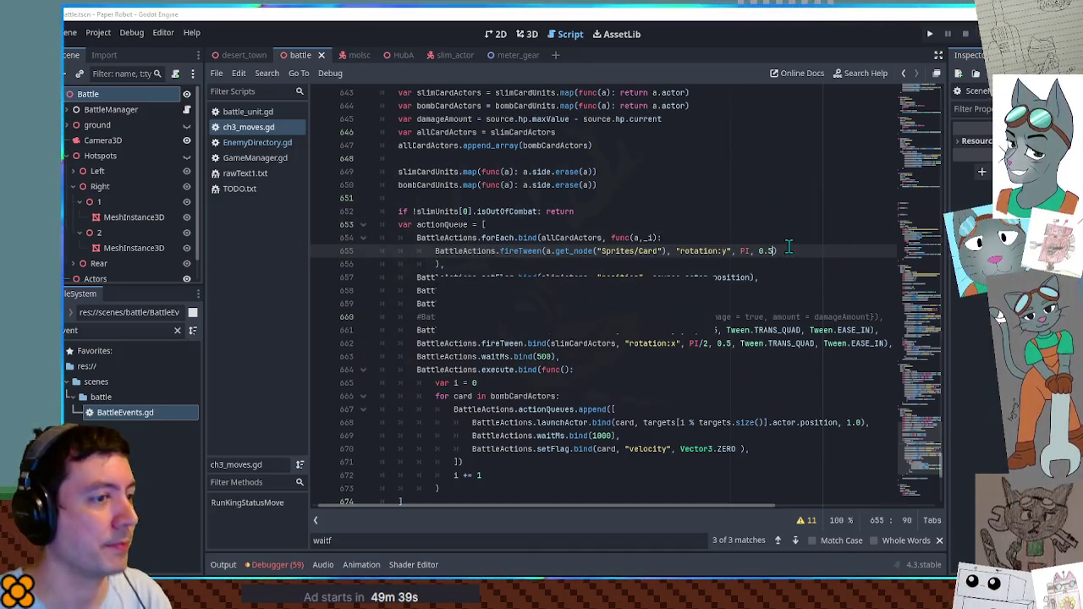
pyautogui.press('F5')
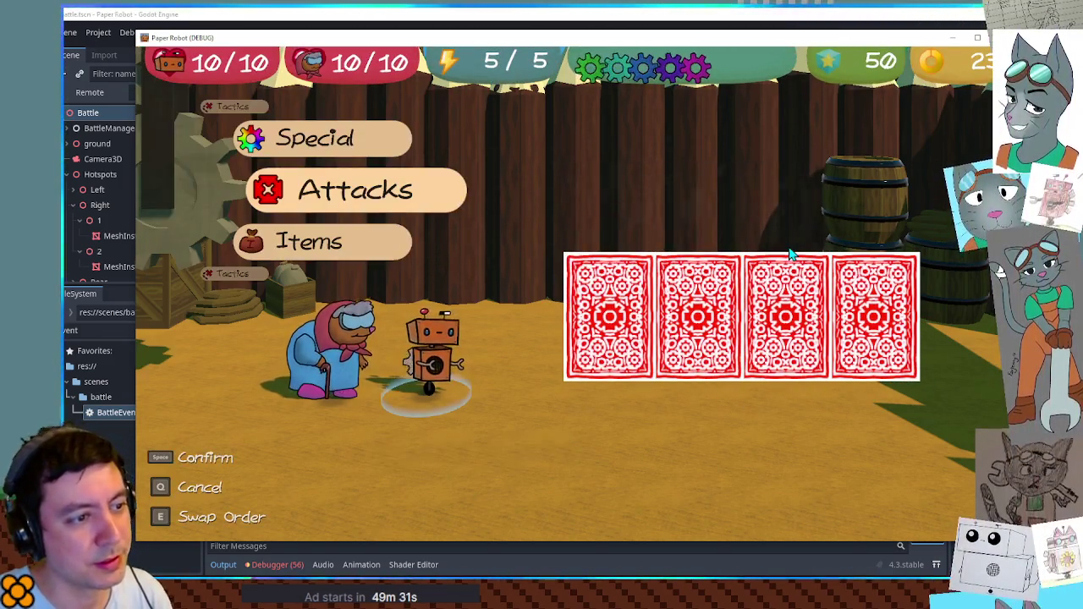
pyautogui.press('Down')
pyautogui.press('Down')
pyautogui.press('space')
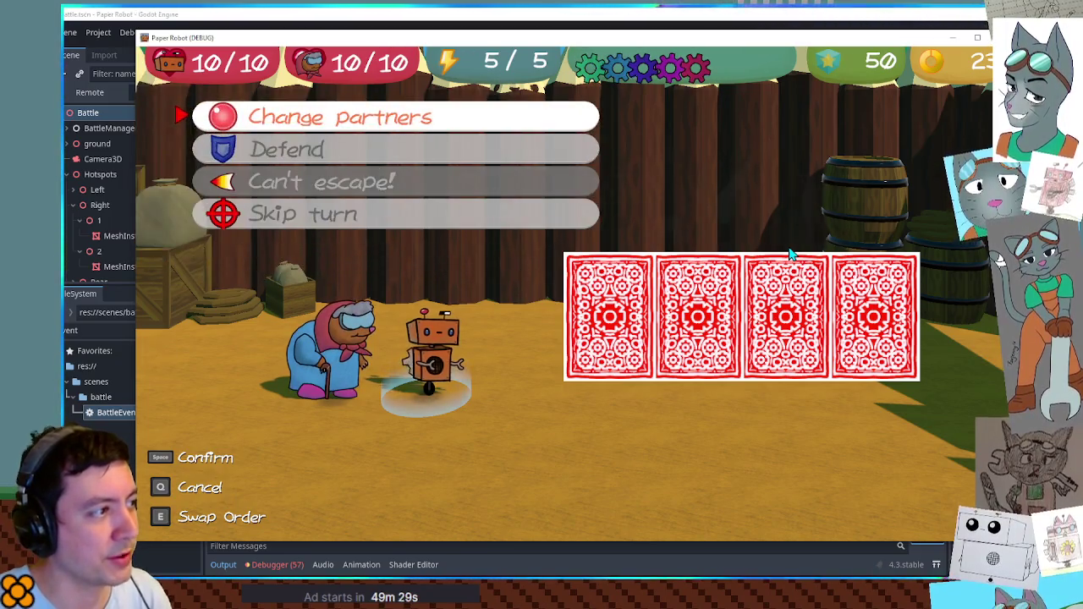
pyautogui.press('space')
pyautogui.press('Up')
pyautogui.press('space')
pyautogui.press('Up')
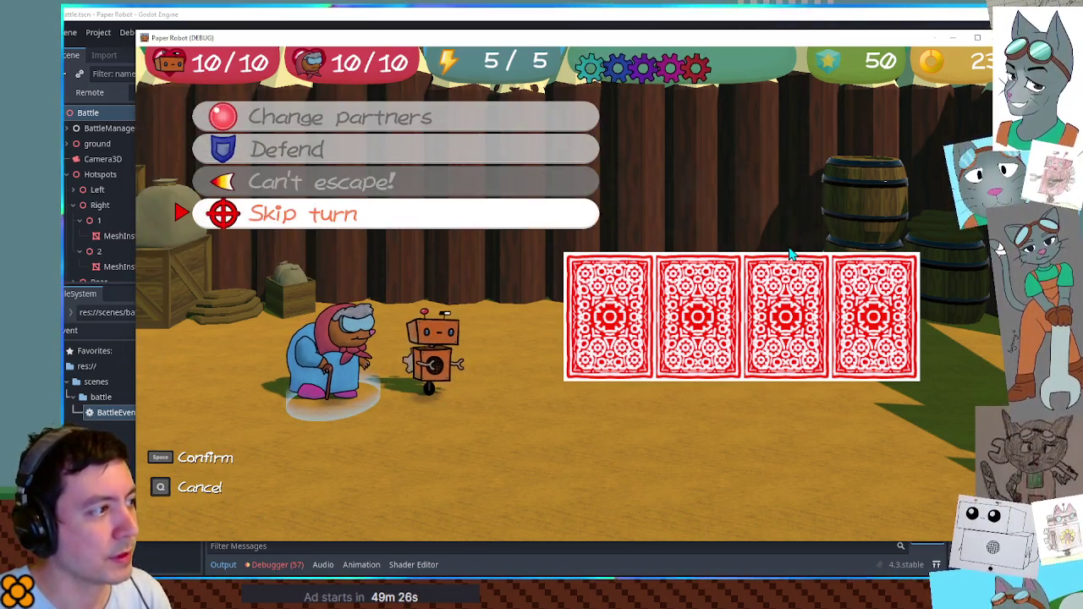
pyautogui.press('space')
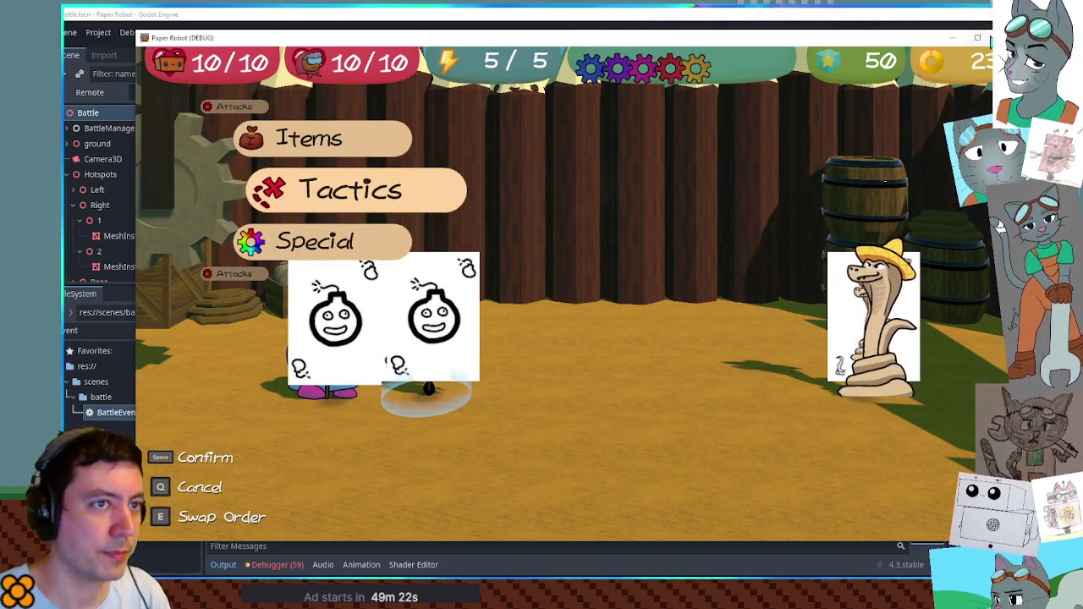
pyautogui.press('F8')
pyautogui.scroll(-1, 634, 253)
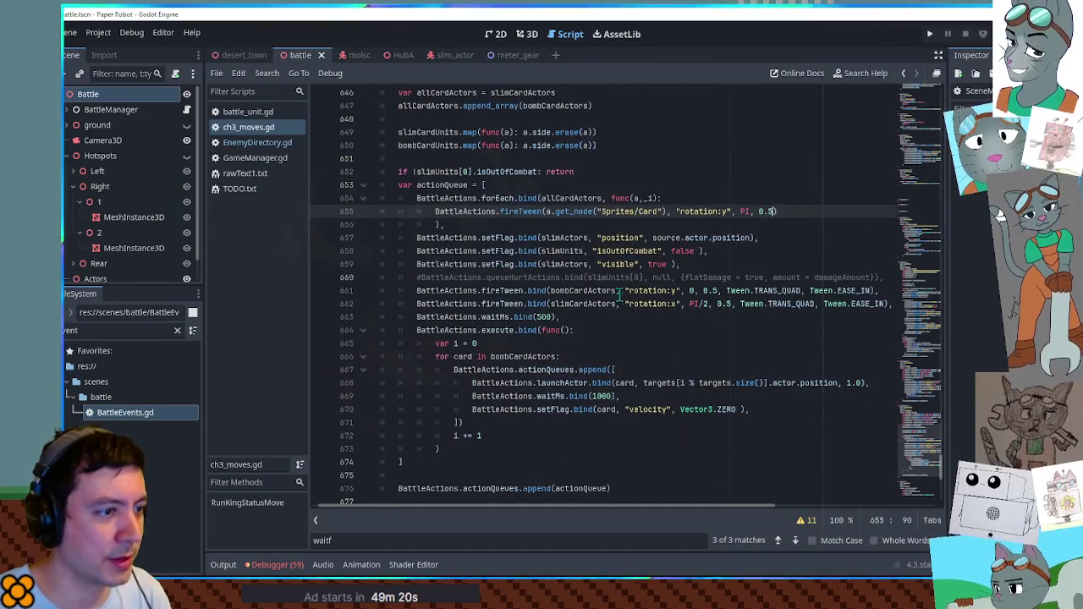
# Change line 662's rotation:x tween target from PI/2 to -PI/2 and run the game to test.
pyautogui.doubleClick(646, 290)
pyautogui.doubleClick(644, 303)
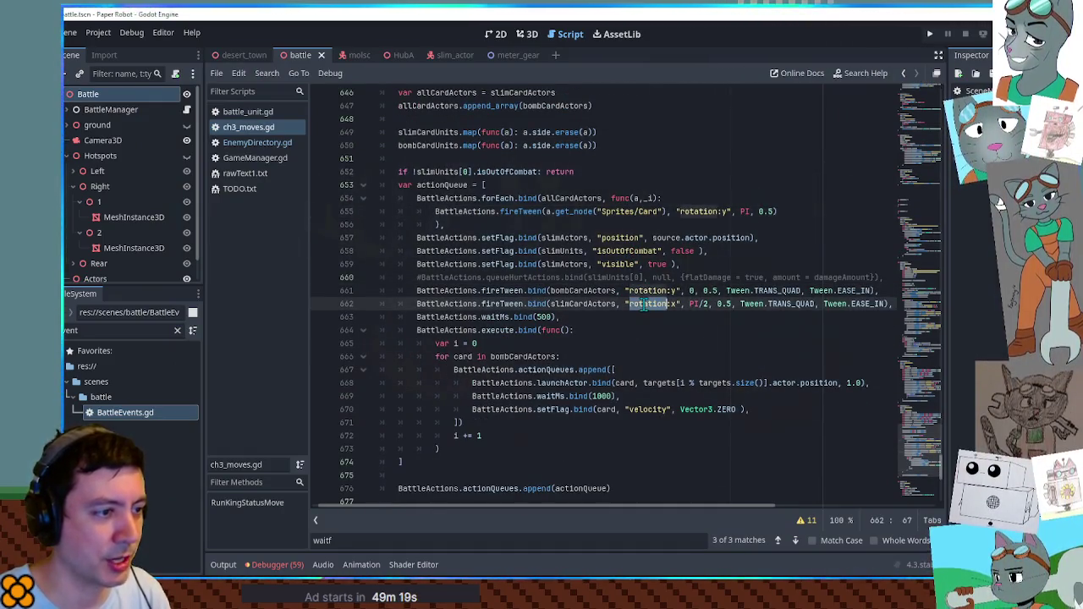
pyautogui.click(423, 304)
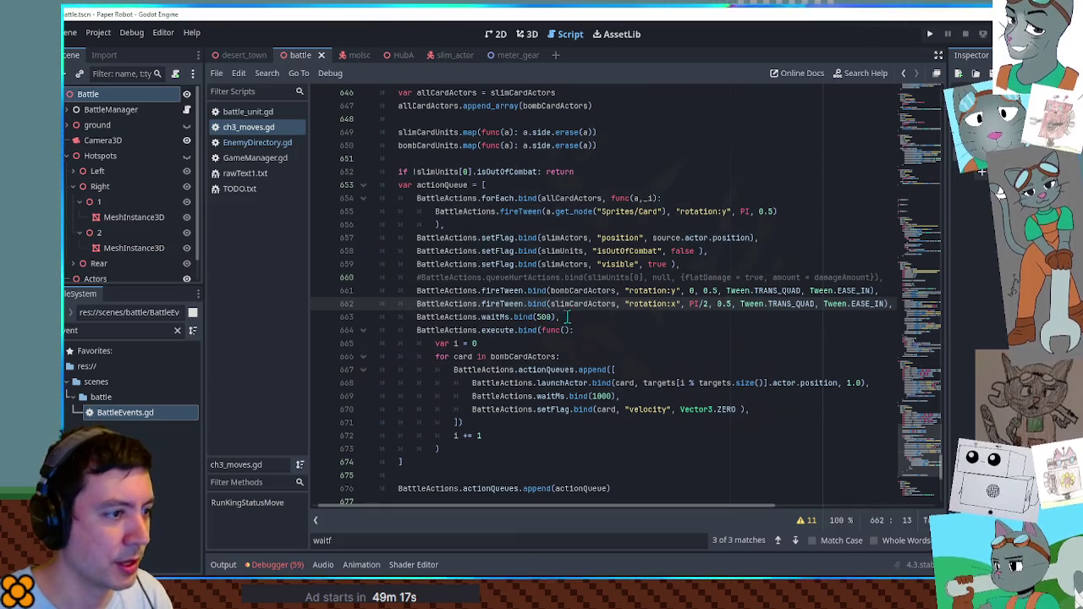
pyautogui.doubleClick(586, 305)
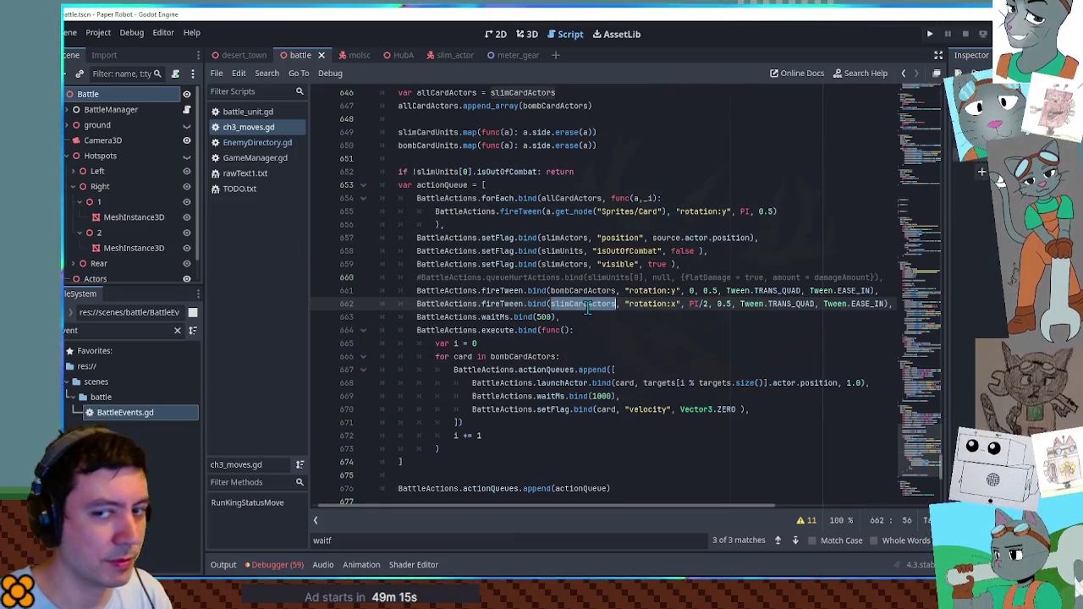
pyautogui.click(609, 263)
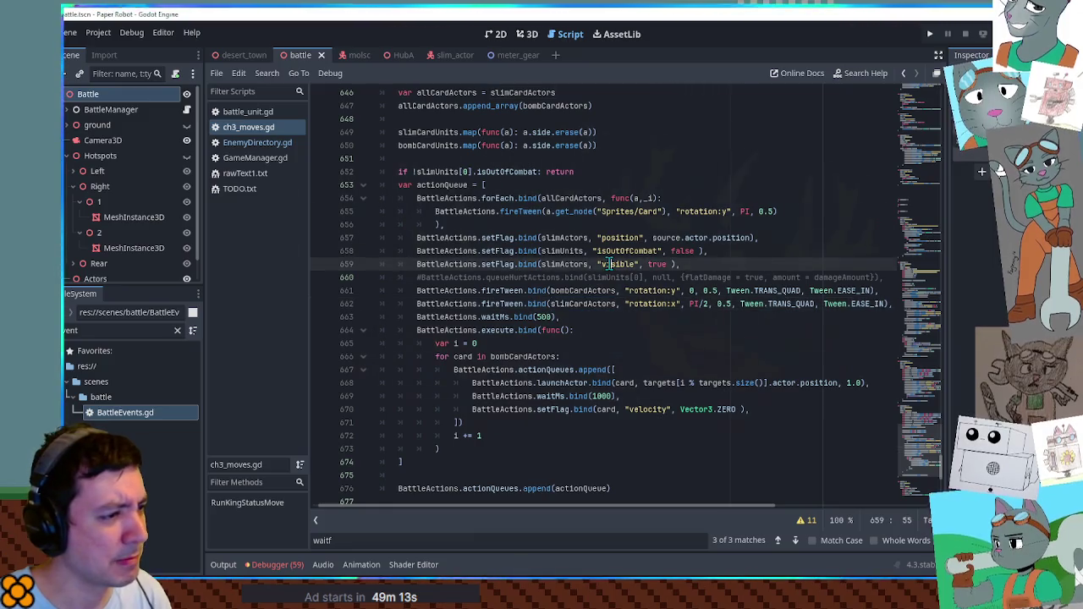
pyautogui.moveTo(629, 304); pyautogui.dragTo(677, 307)
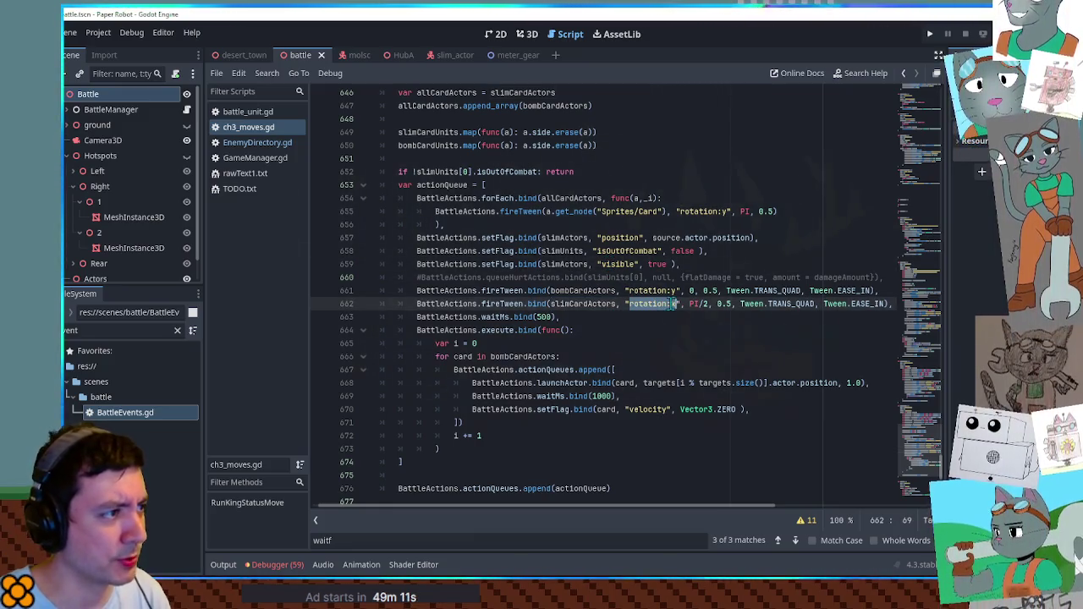
pyautogui.scroll(5, 673, 305)
pyautogui.scroll(-5, 670, 302)
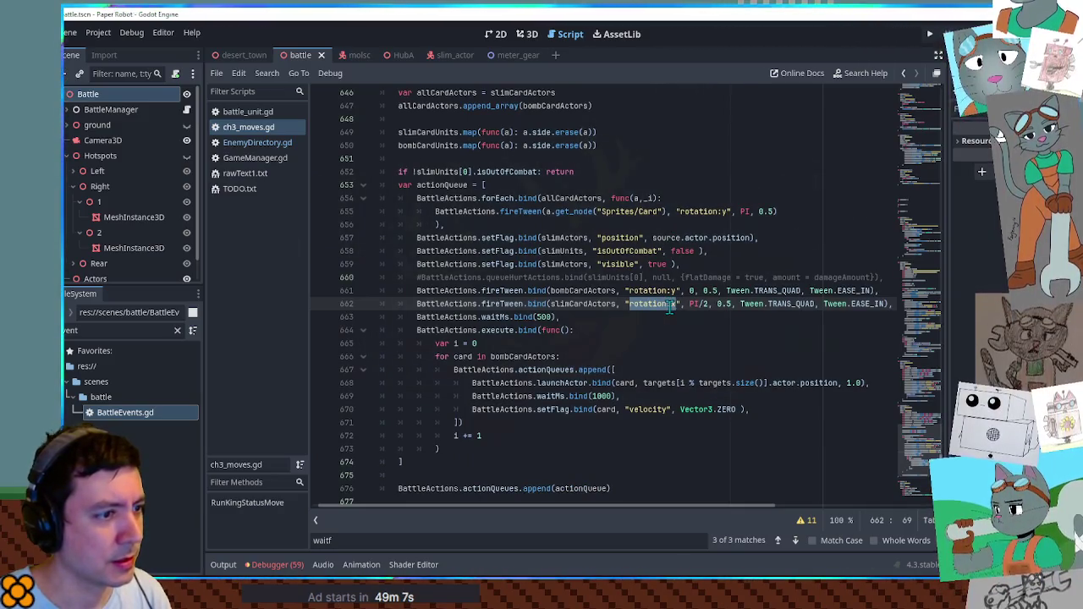
pyautogui.click(690, 302)
pyautogui.write('-')
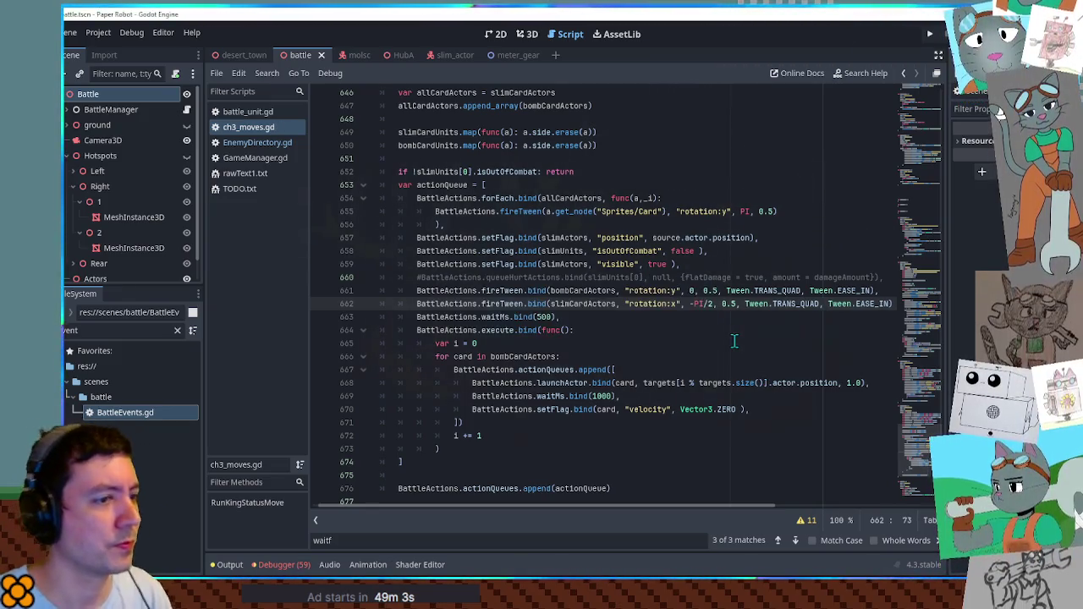
pyautogui.press('F5')
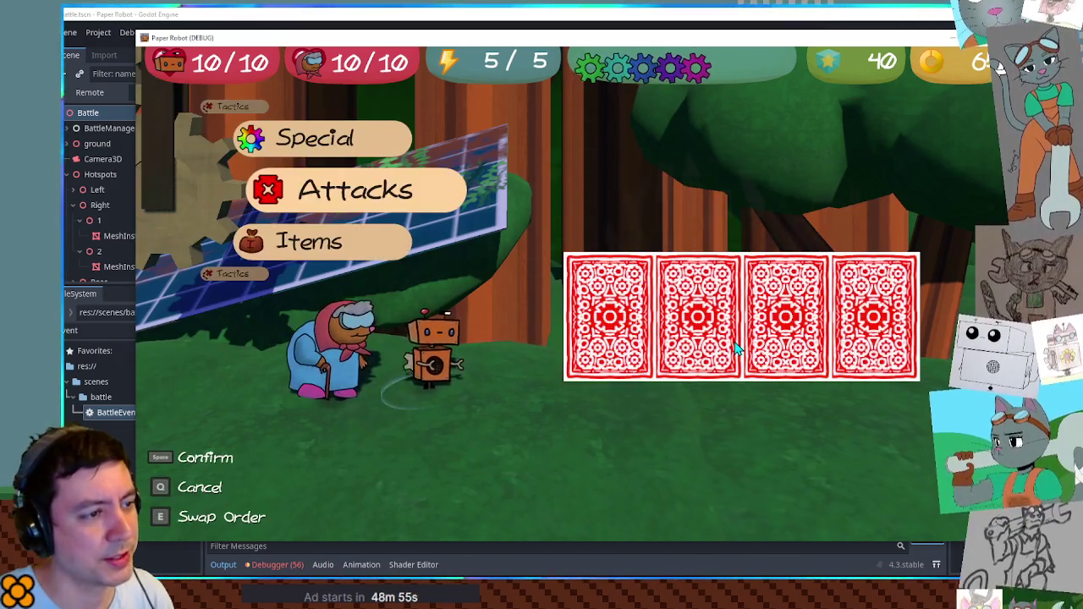
pyautogui.press('Up')
pyautogui.press('Up')
pyautogui.press('space')
pyautogui.press('q')
pyautogui.press('e')
pyautogui.press('space')
pyautogui.press('space')
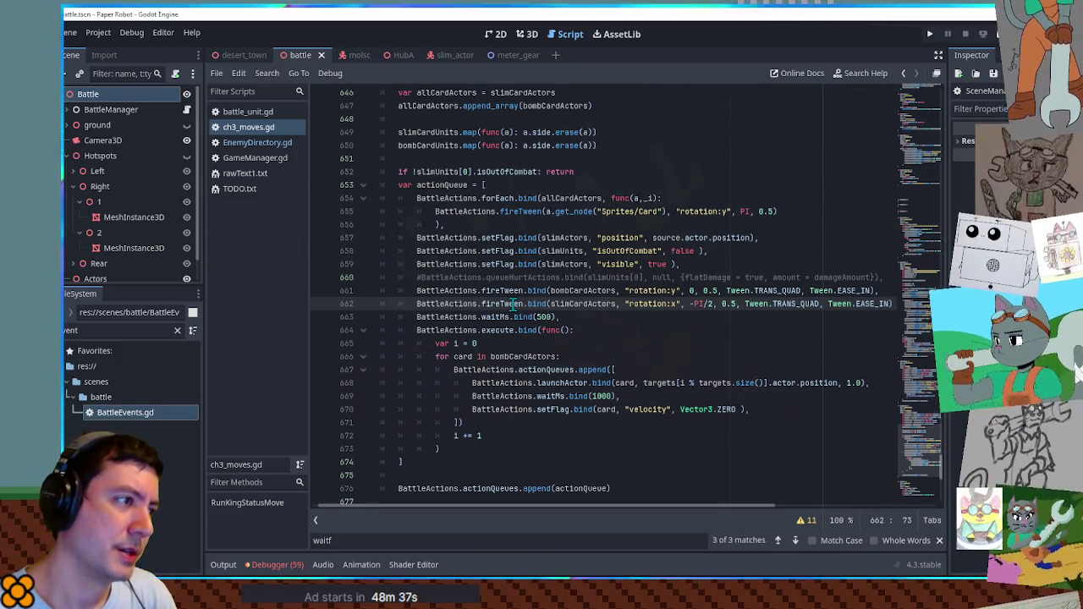
# Wrap line 646's allCardActors value as [slimCardActors[0]], save the script and run the game.
pyautogui.doubleClick(578, 304)
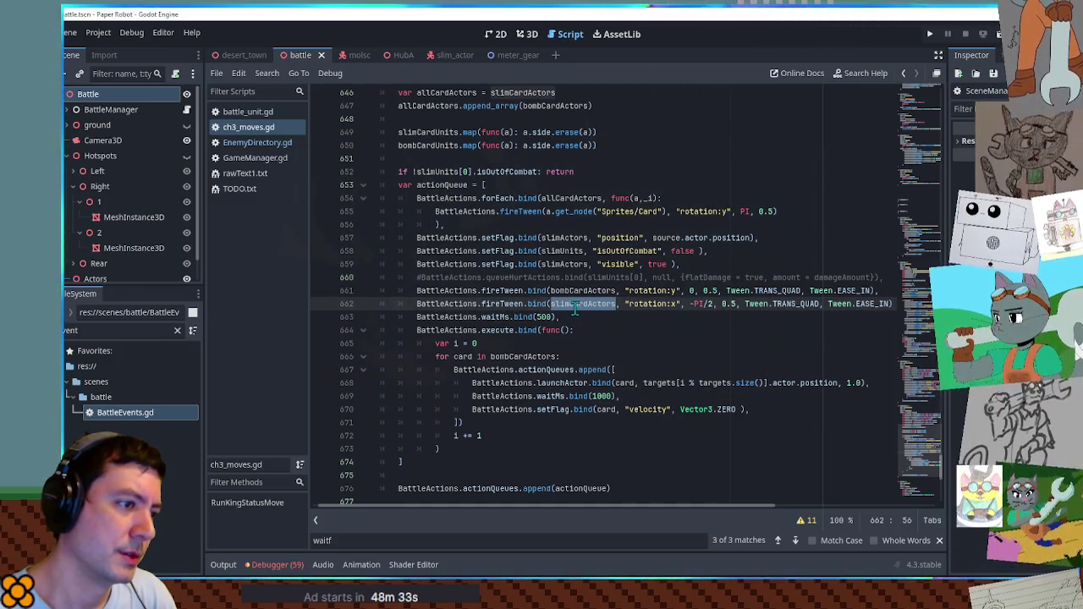
pyautogui.scroll(1, 575, 309)
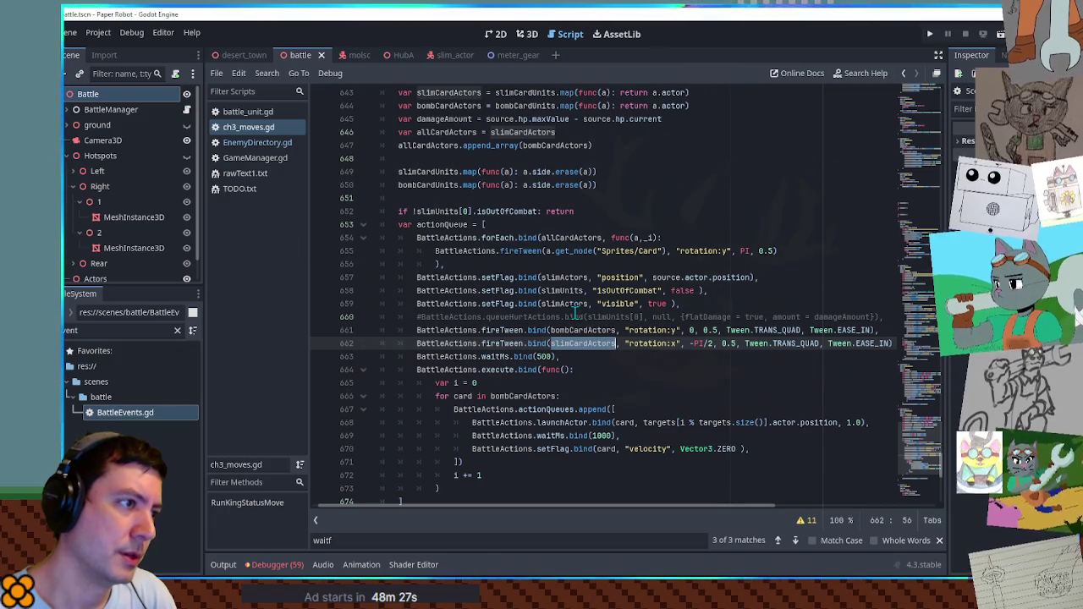
pyautogui.doubleClick(507, 133)
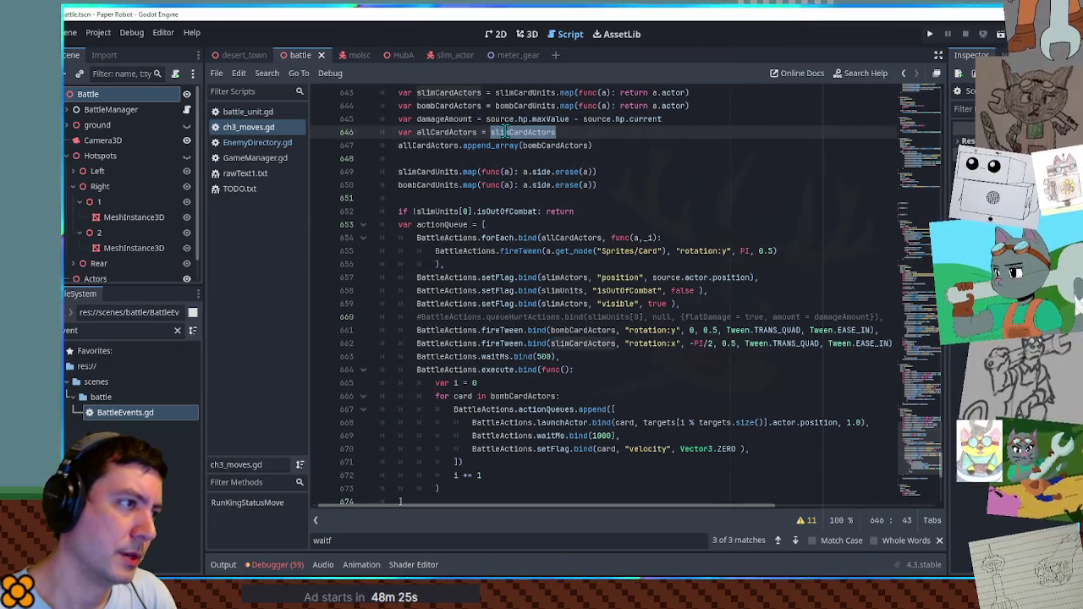
pyautogui.scroll(3, 508, 134)
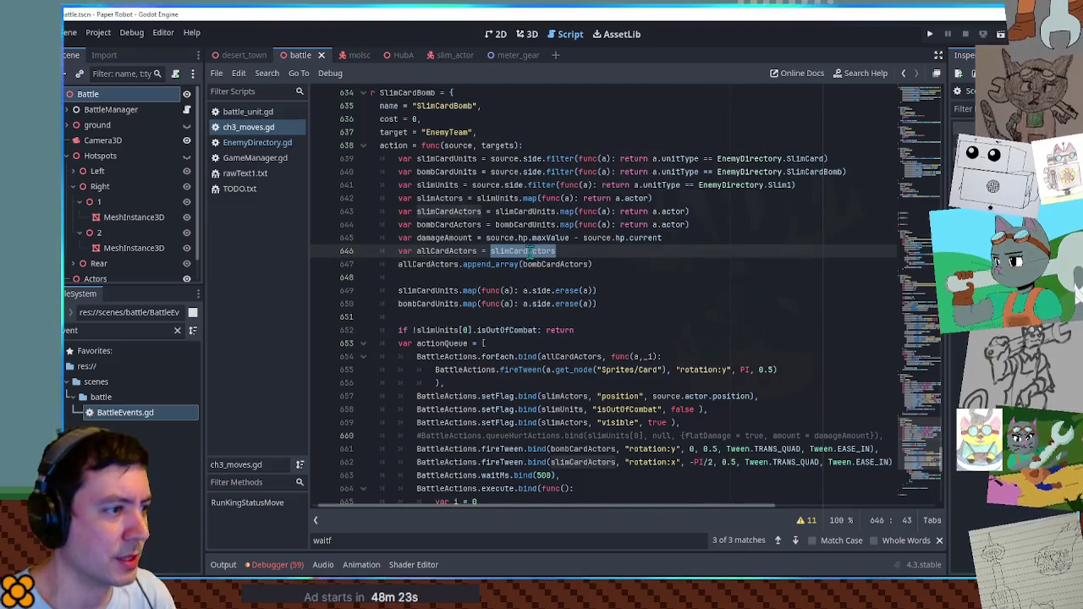
pyautogui.click(491, 251)
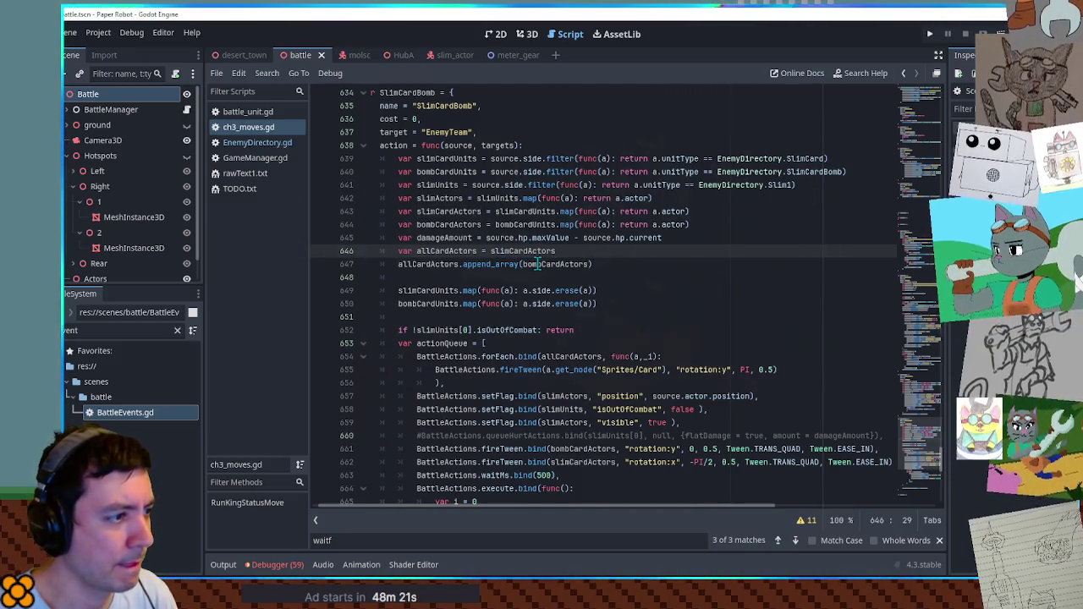
pyautogui.write('[')
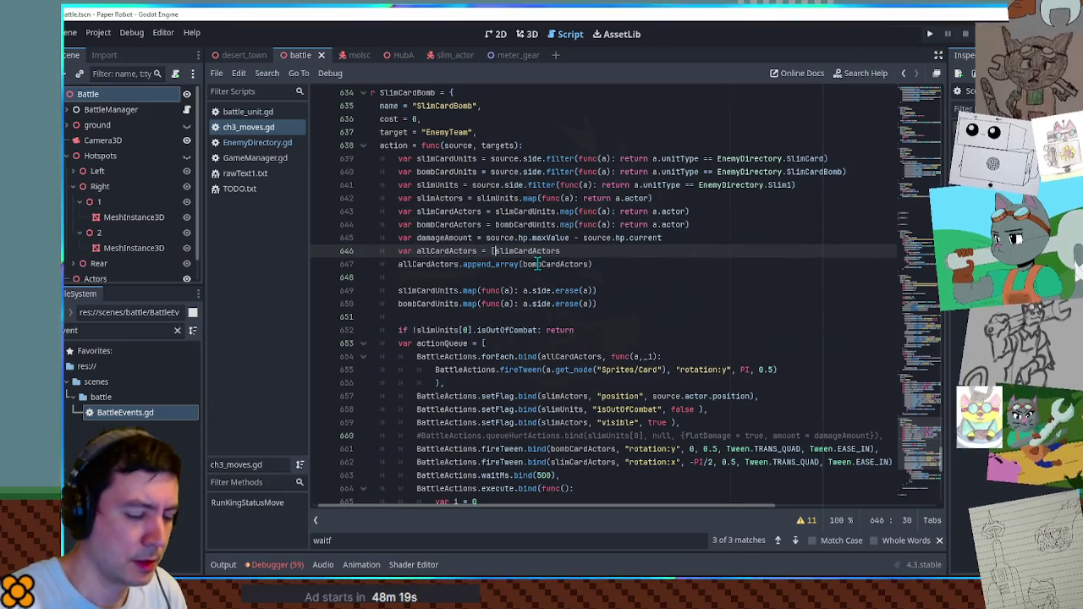
pyautogui.write('0]]')
pyautogui.hotkey('ctrl', 's')
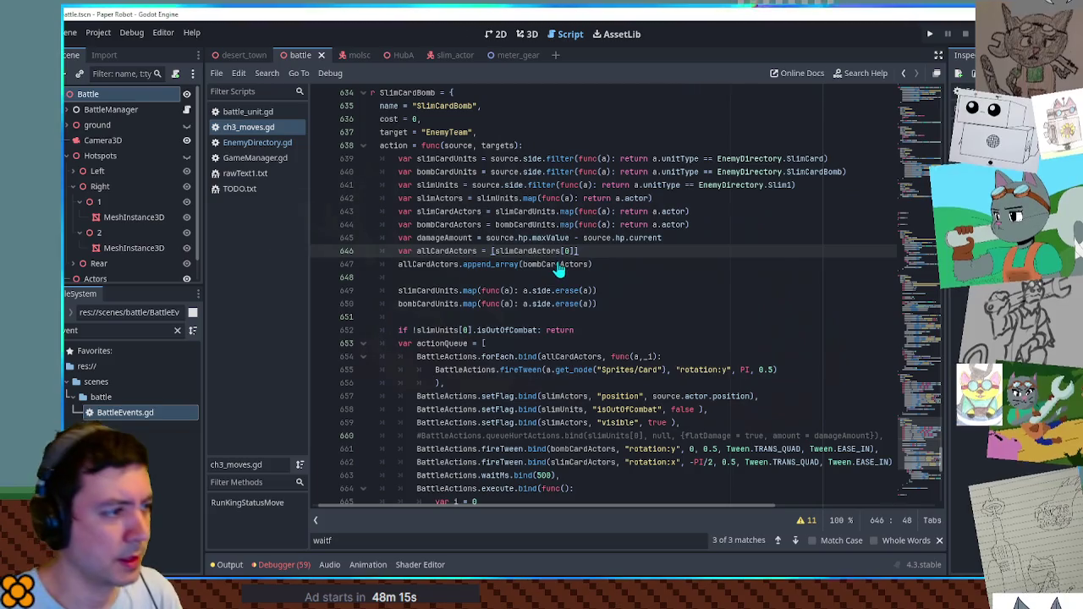
pyautogui.press('F5')
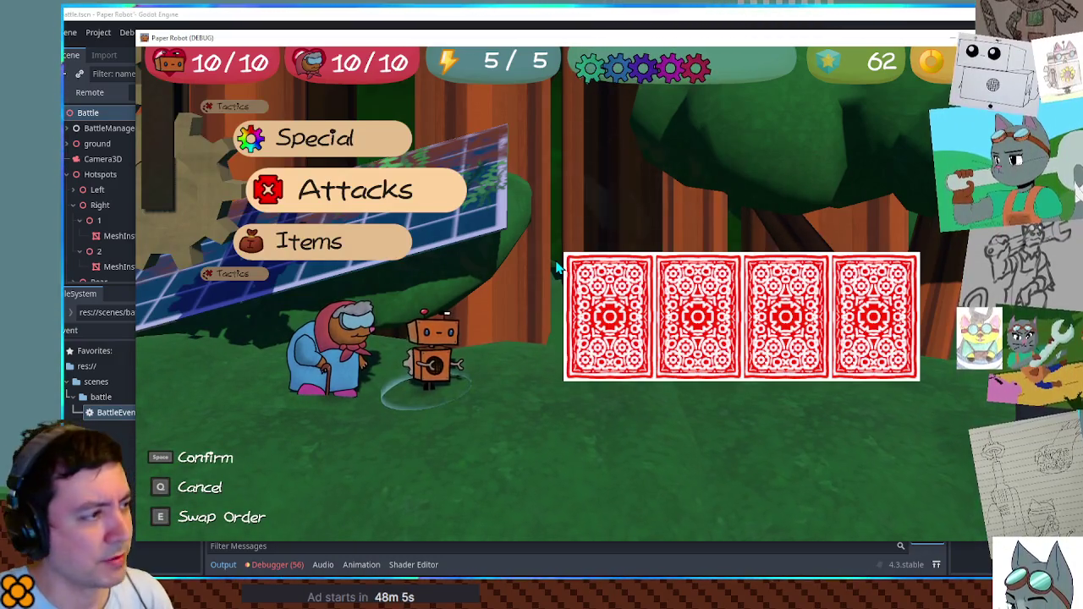
# Switch the robot's partner to the grandma, set her to Defend, then close the game after the enemy turn.
pyautogui.press('Up')
pyautogui.press('Up')
pyautogui.press('space')
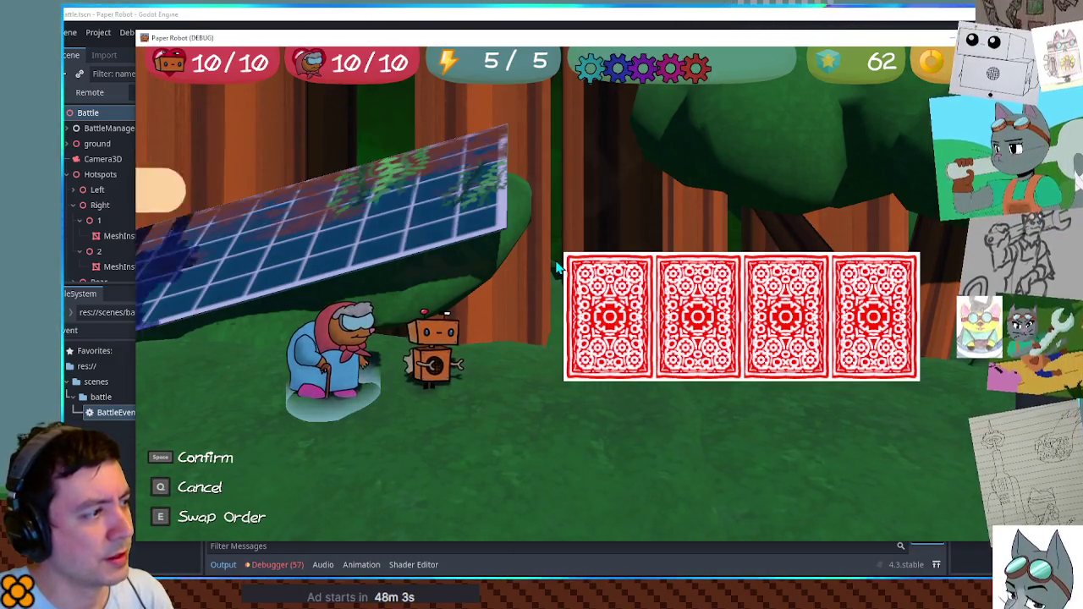
pyautogui.press('Up')
pyautogui.press('Down')
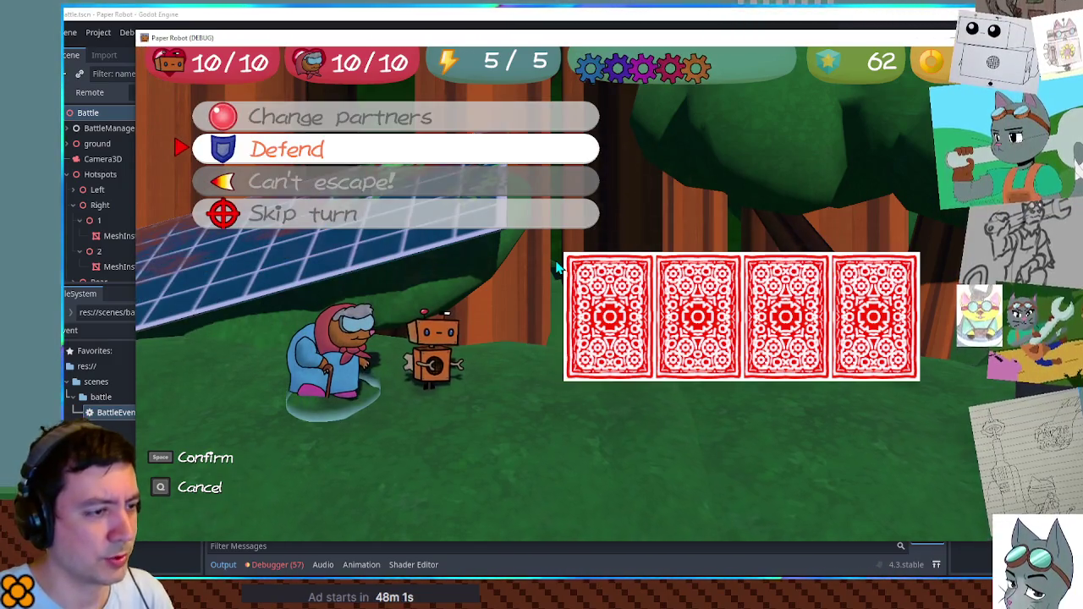
pyautogui.press('space')
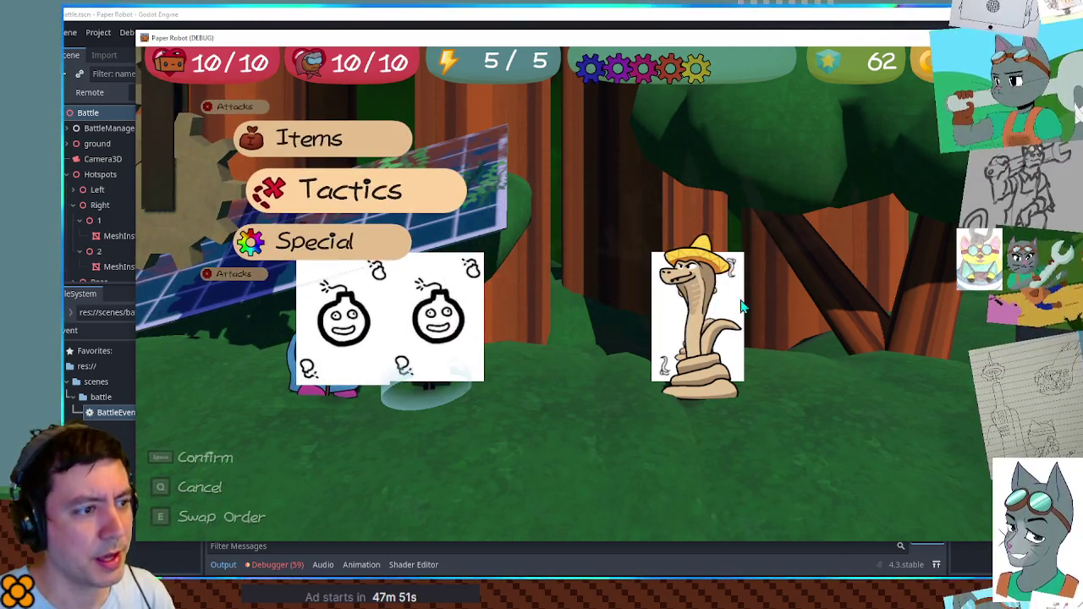
pyautogui.hotkey('alt', 'F4')
pyautogui.scroll(-5, 668, 291)
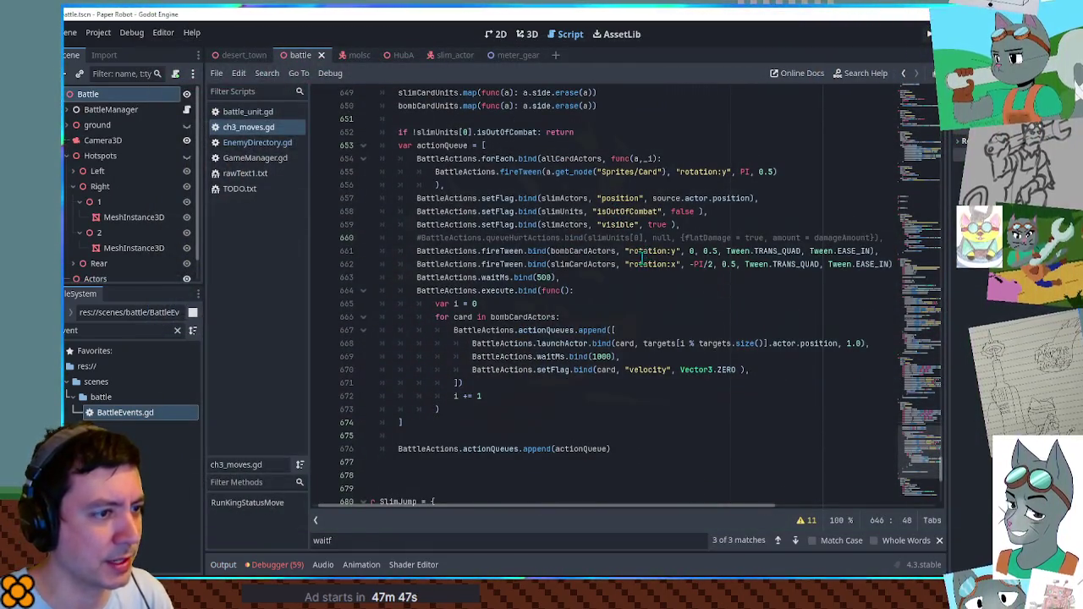
# Change the 500 ms wait on line 663 to 1000.
pyautogui.click(667, 264)
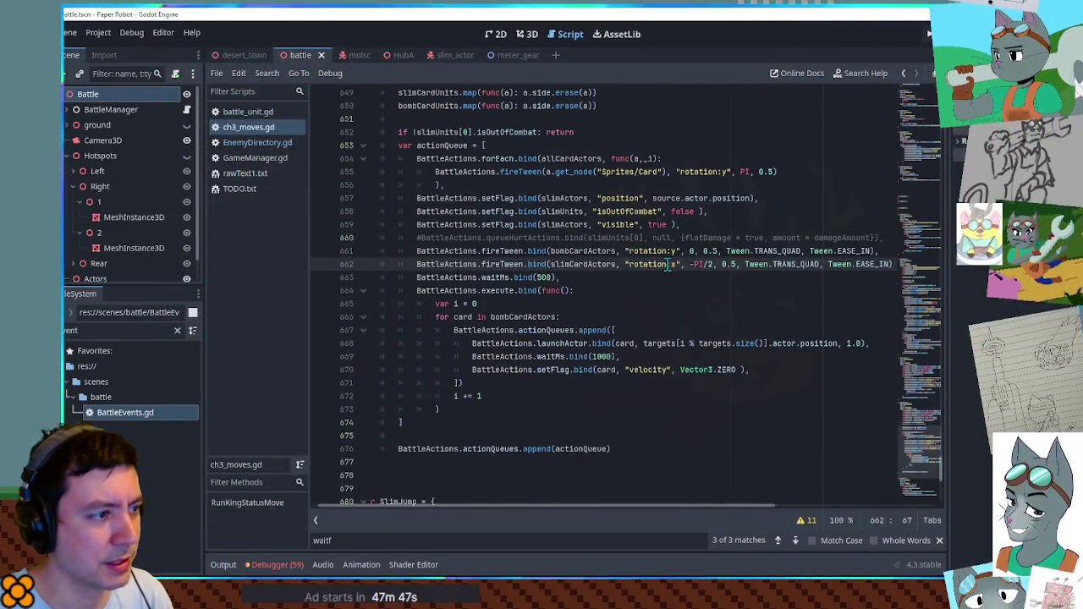
pyautogui.moveTo(559, 278); pyautogui.dragTo(416, 277)
pyautogui.click(542, 278)
pyautogui.press('BackSpace')
pyautogui.write('10')
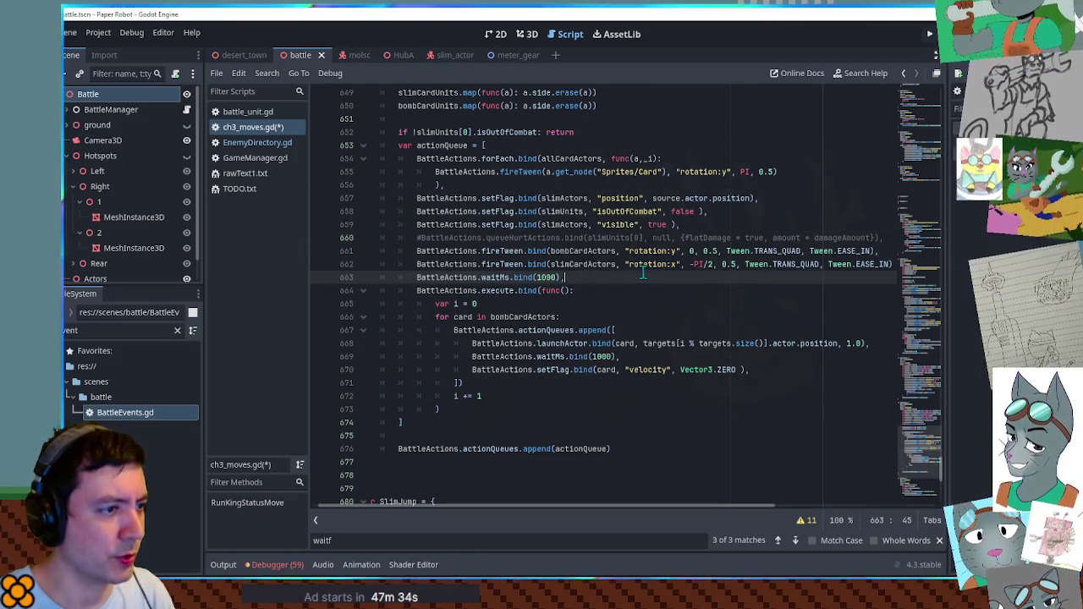
# Add slimCardActors[0].queue_free() as the first line of the execute function.
pyautogui.doubleClick(575, 264)
pyautogui.scroll(3, 575, 264)
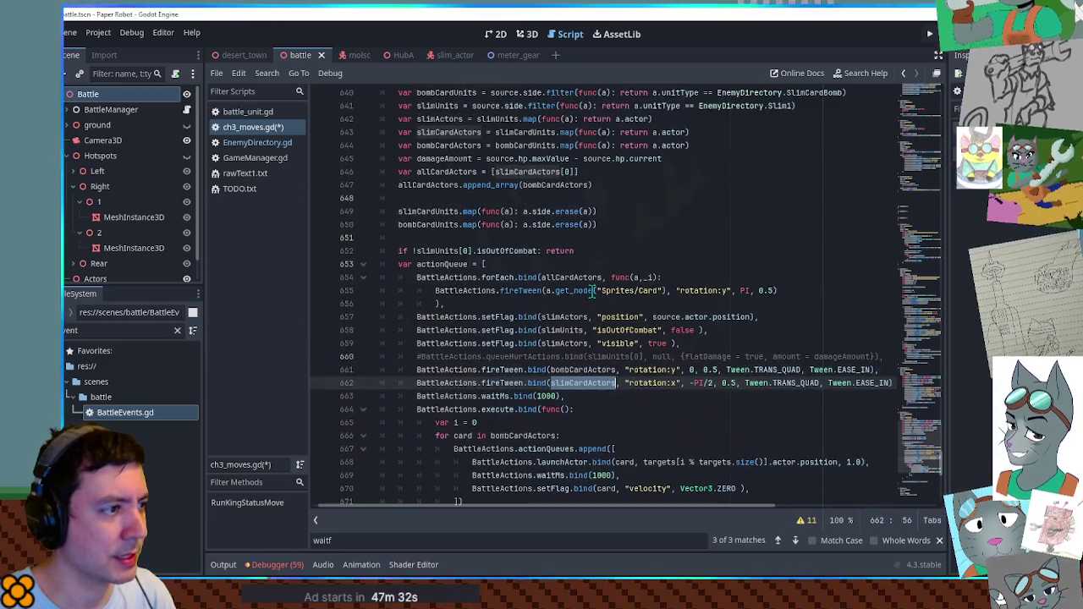
pyautogui.doubleClick(521, 171)
pyautogui.moveTo(521, 171); pyautogui.dragTo(576, 171)
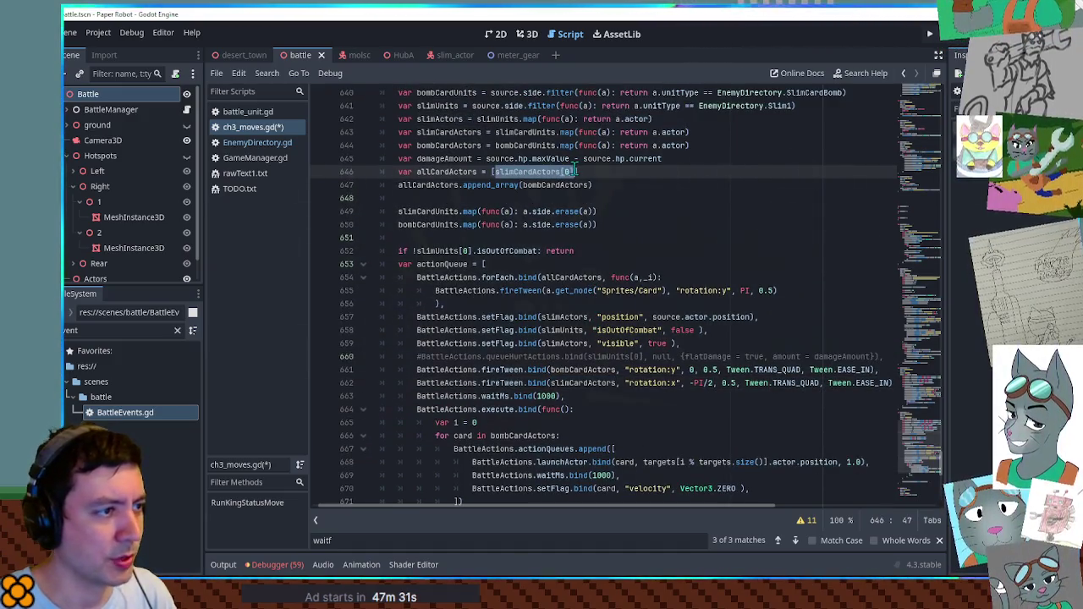
pyautogui.hotkey('ctrl', 'c')
pyautogui.scroll(-2, 576, 171)
pyautogui.click(582, 330)
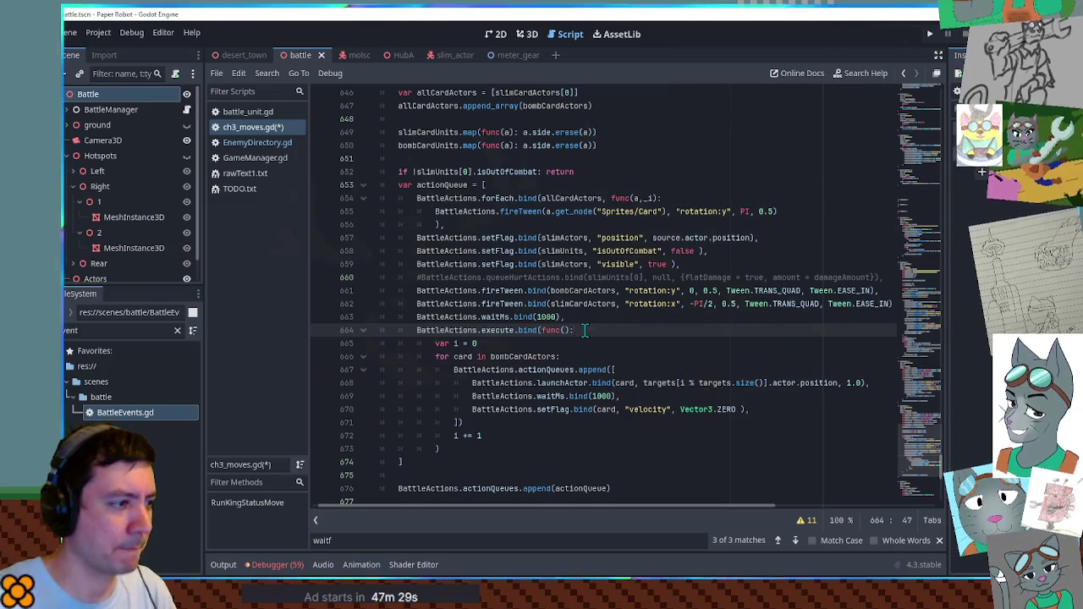
pyautogui.press('Return')
pyautogui.hotkey('ctrl', 'v')
pyautogui.write('eue_')
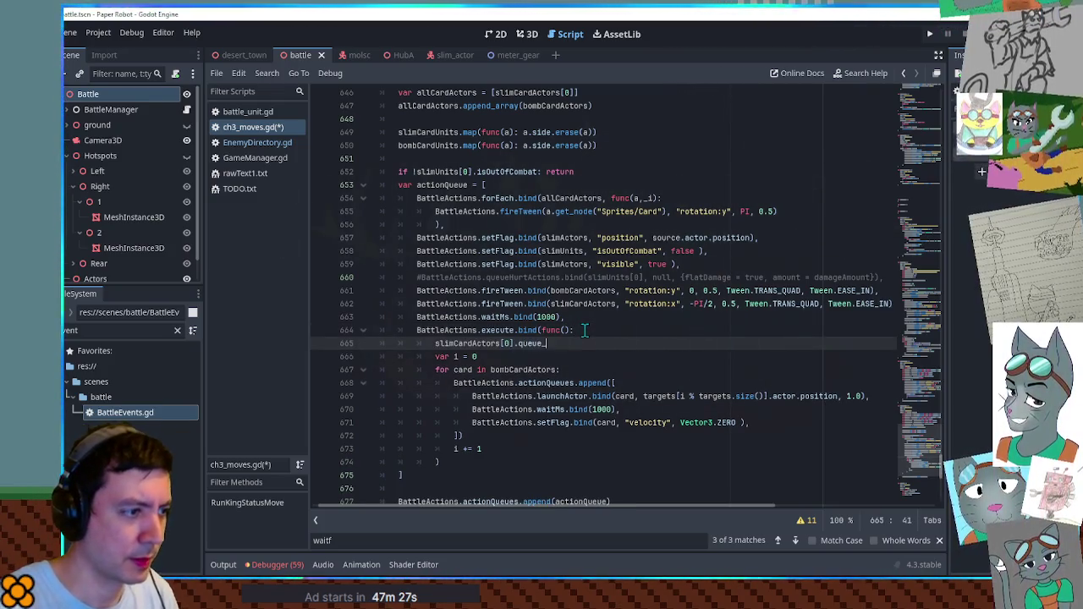
pyautogui.write('free(')
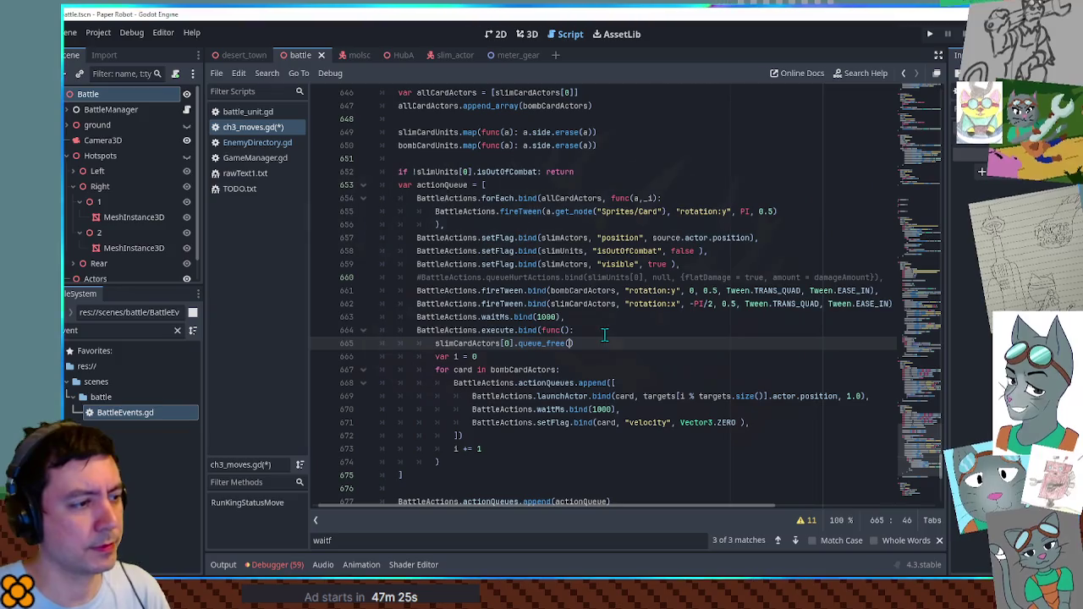
pyautogui.click(584, 330)
# Shorten the waitMs.bind wait before it from 1000 to 900 ms.
pyautogui.doubleClick(548, 317)
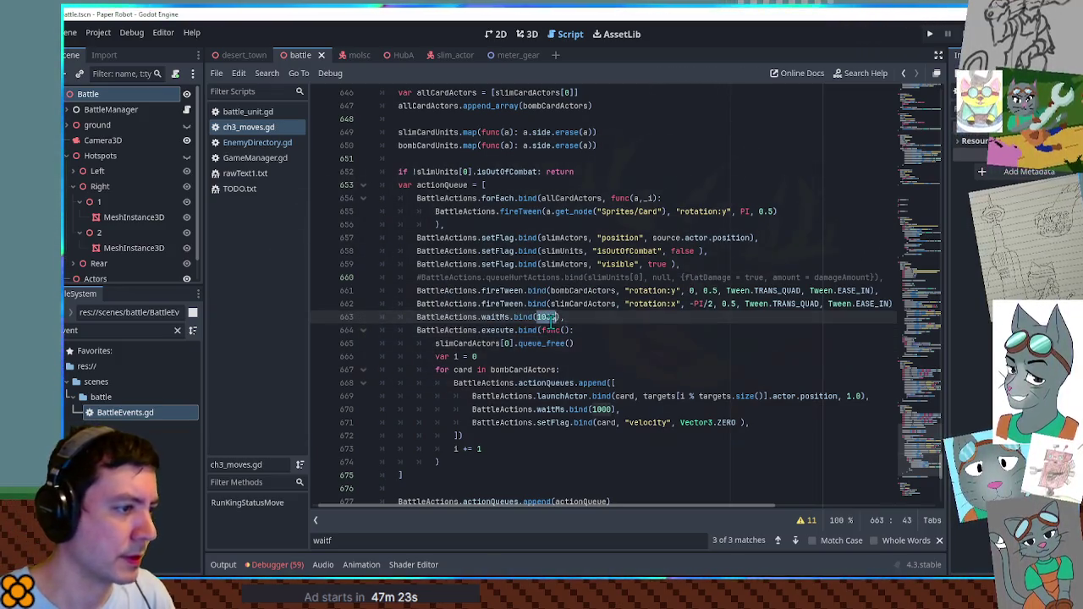
pyautogui.write('0')
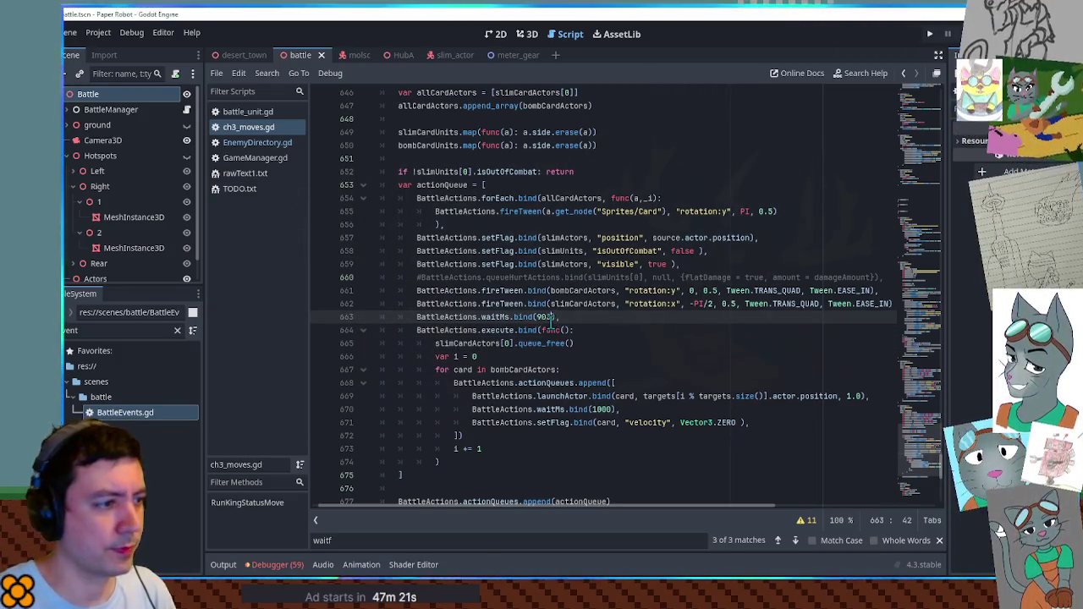
pyautogui.write('0')
pyautogui.scroll(-6, 656, 322)
pyautogui.scroll(3, 652, 280)
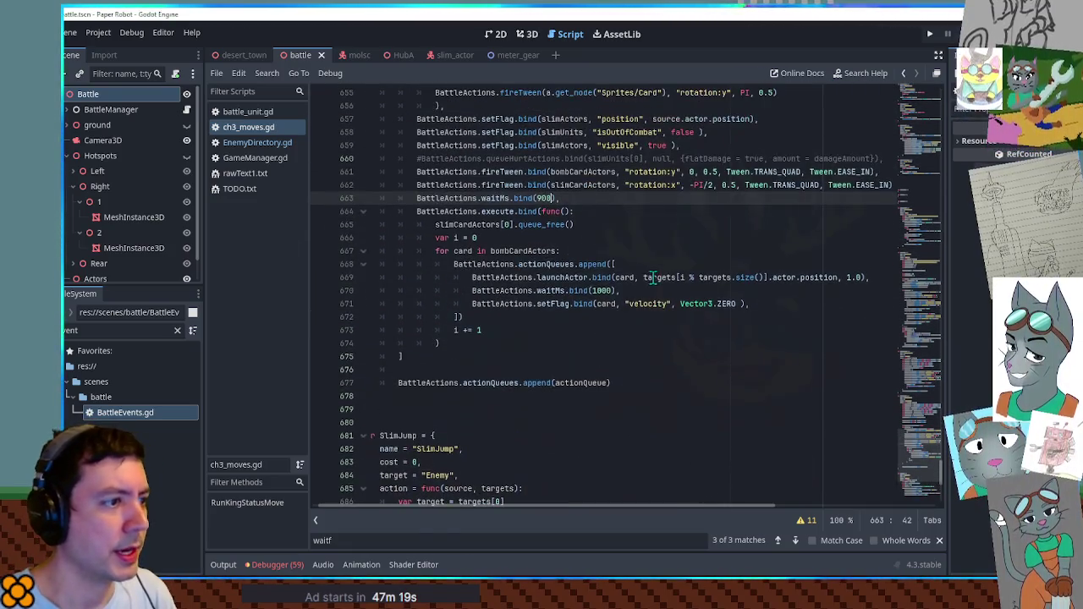
# Add #explode, #deal damage and #delete placeholder comments after the velocity reset line.
pyautogui.click(766, 302)
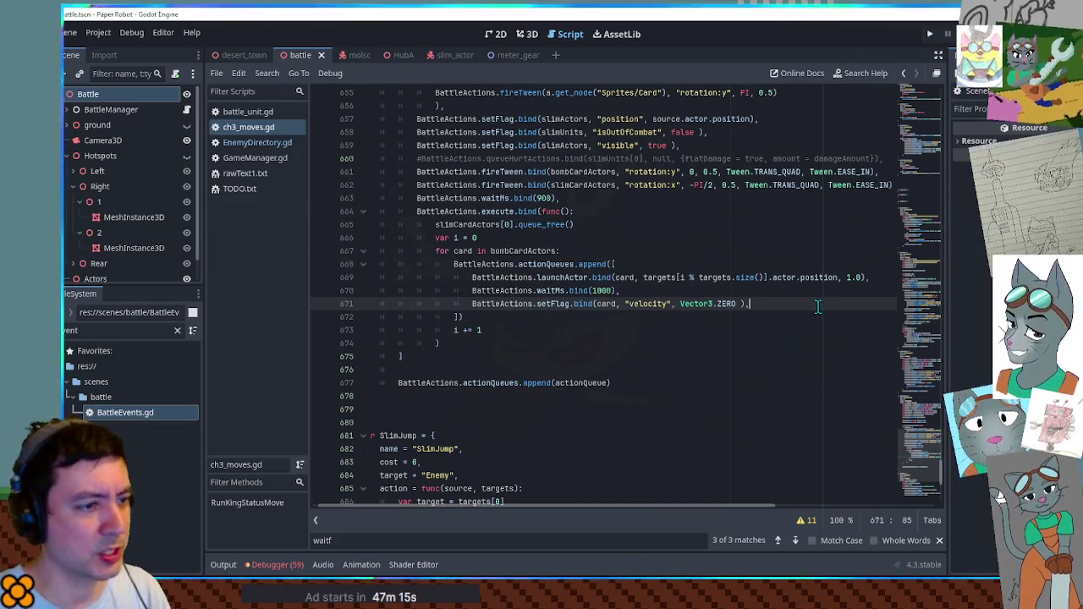
pyautogui.press('Return')
pyautogui.write('plode')
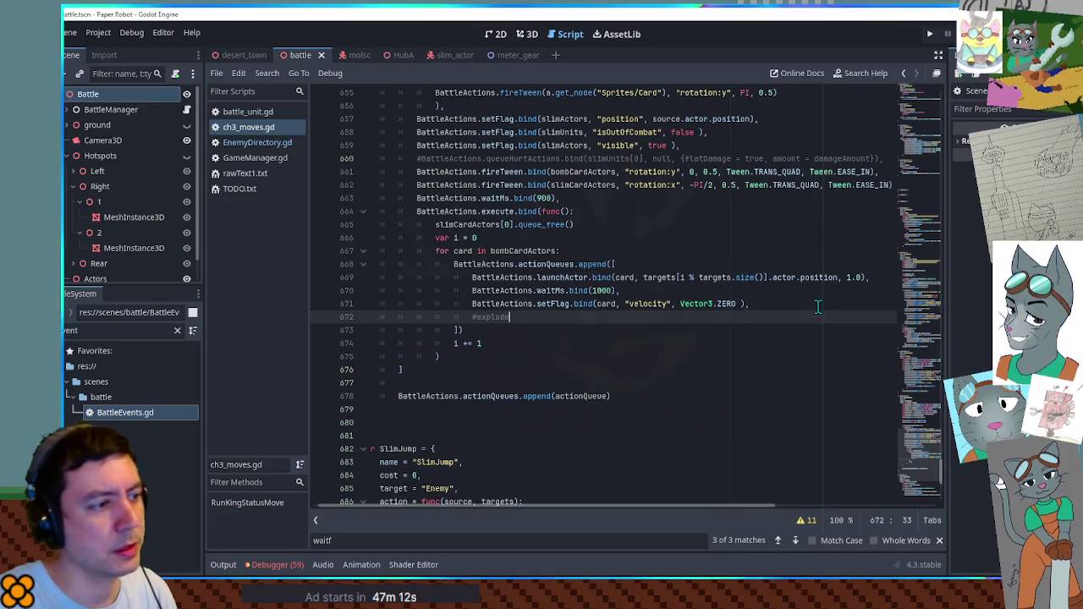
pyautogui.press('Return')
pyautogui.write('#deal damage')
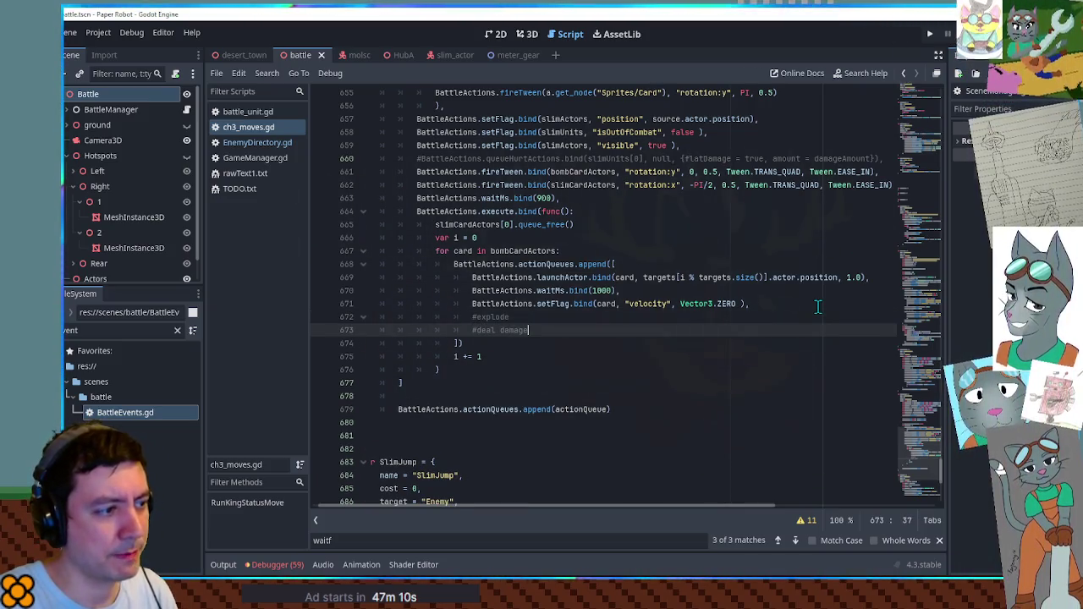
pyautogui.press('Return')
pyautogui.write('#delete')
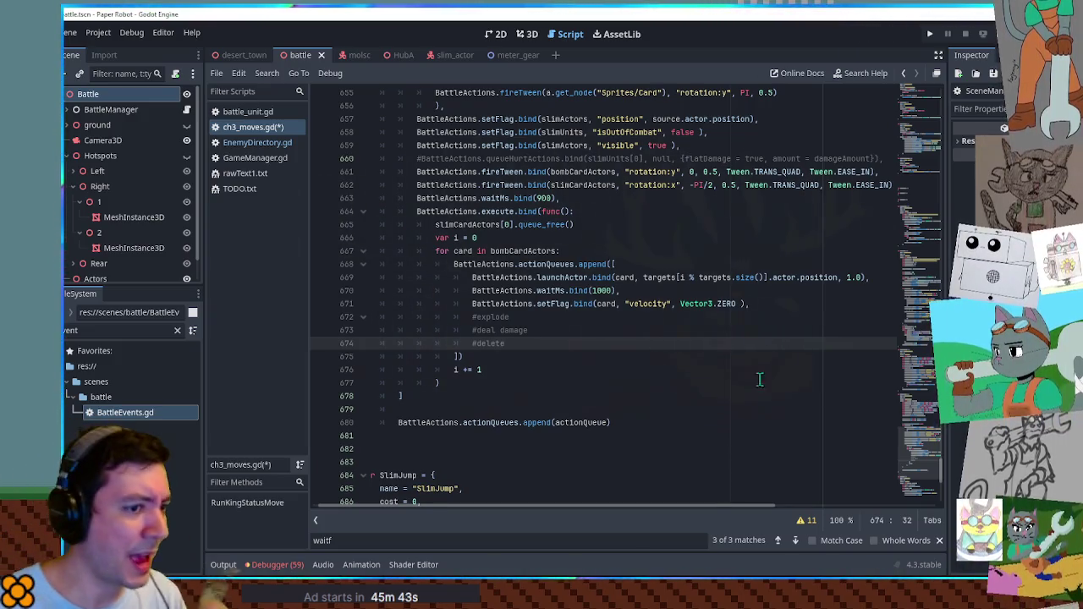
pyautogui.scroll(-5, 918, 431)
pyautogui.scroll(10, 919, 457)
pyautogui.scroll(-10, 919, 439)
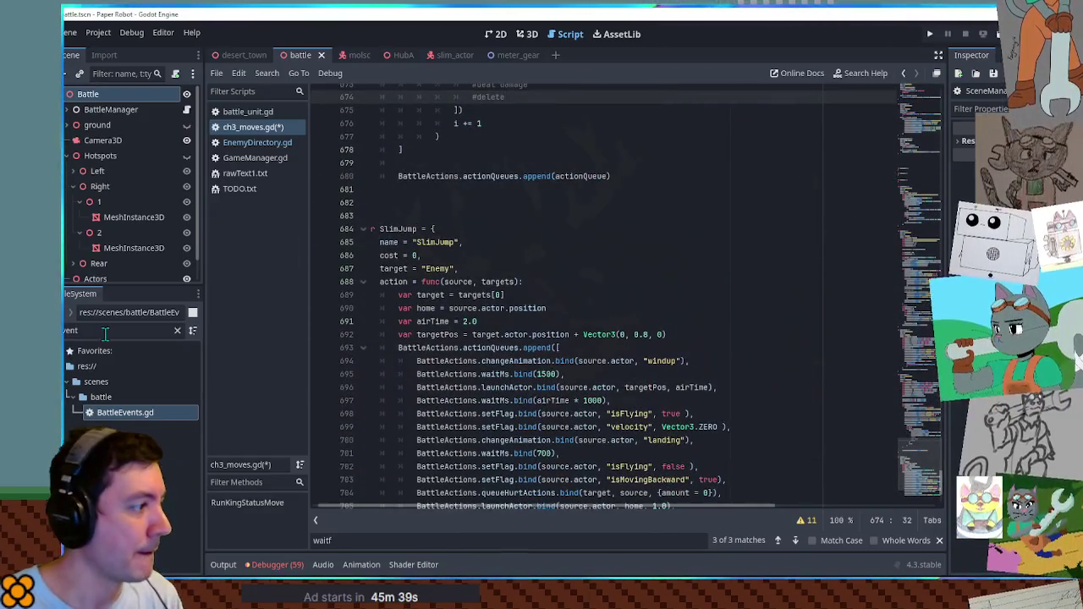
pyautogui.hotkey('ctrl', 'a')
pyautogui.write('slots')
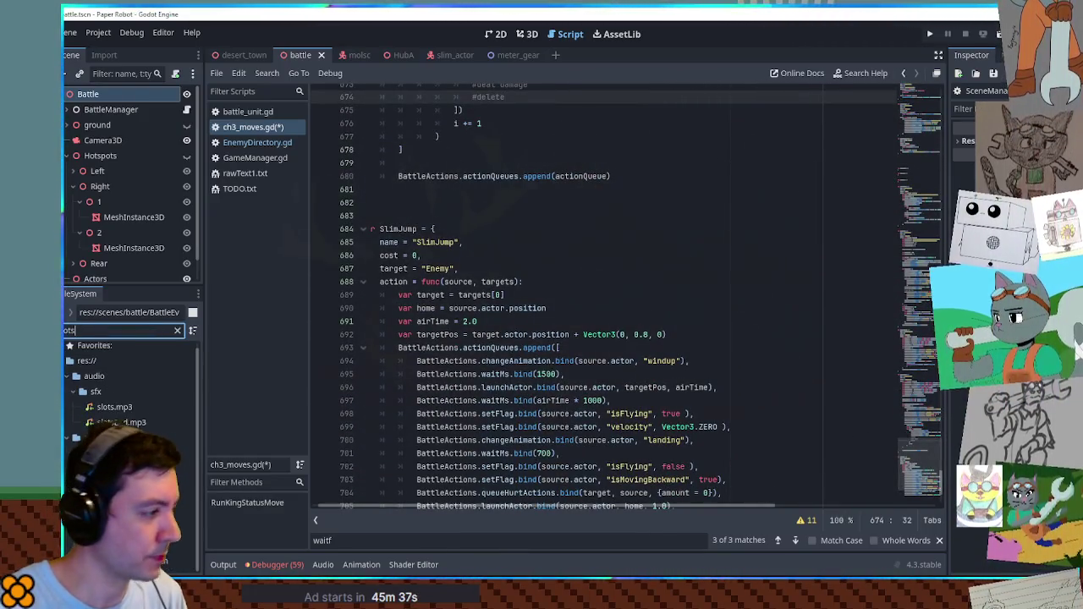
pyautogui.press('Down')
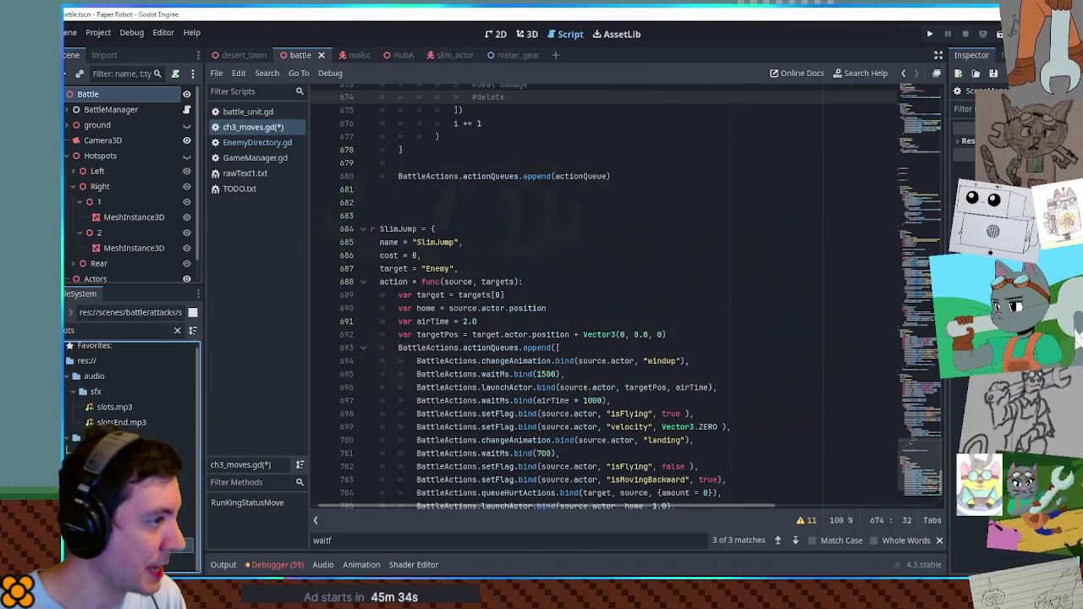
pyautogui.press('Return')
pyautogui.moveTo(935, 244); pyautogui.dragTo(915, 106)
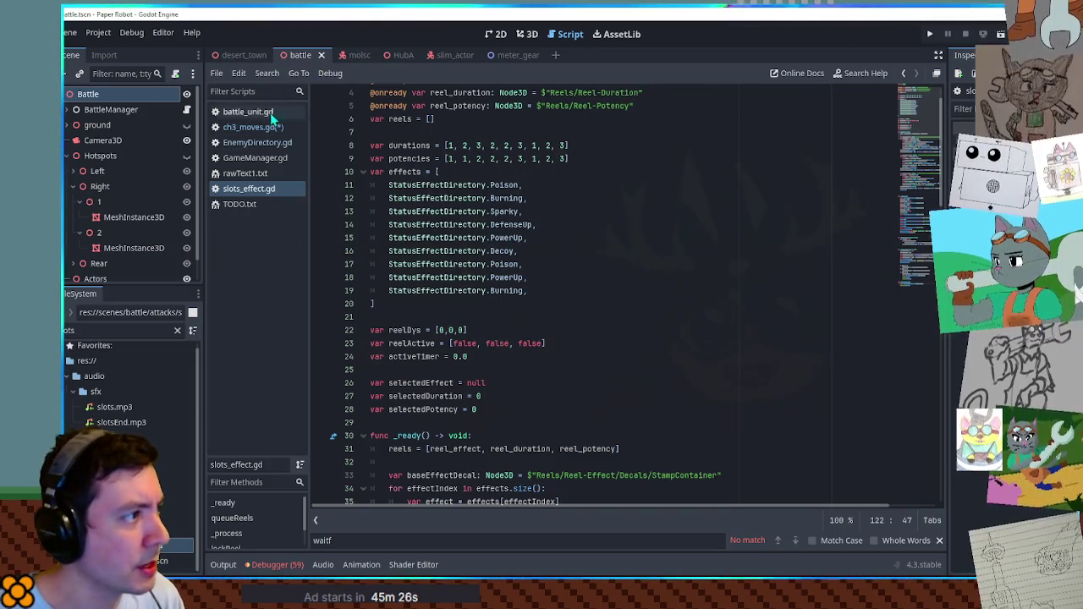
pyautogui.middleClick(251, 192)
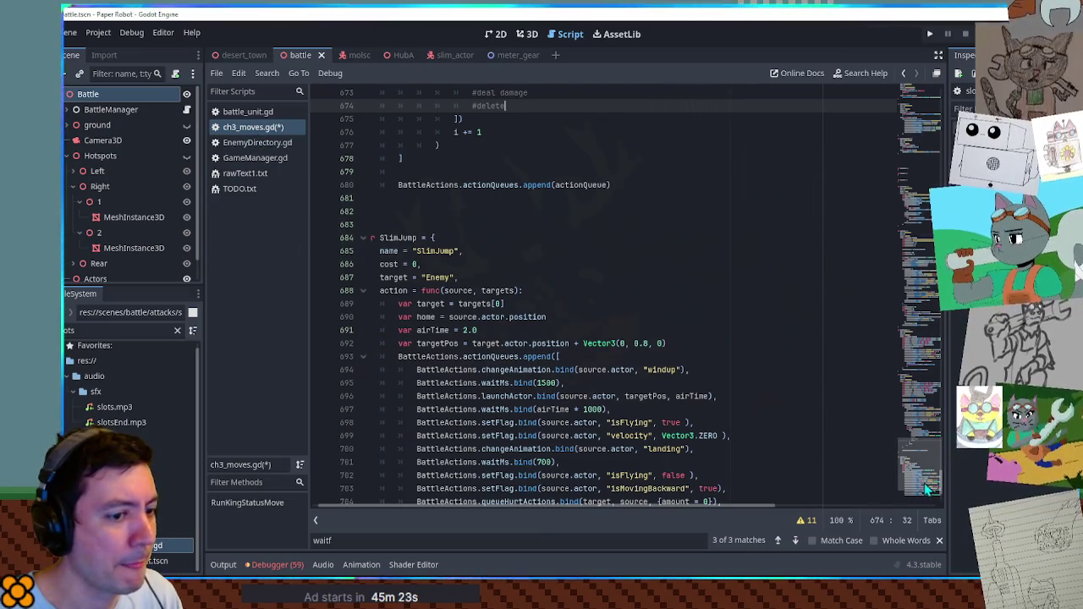
pyautogui.scroll(-1, 924, 484)
pyautogui.scroll(6, 922, 474)
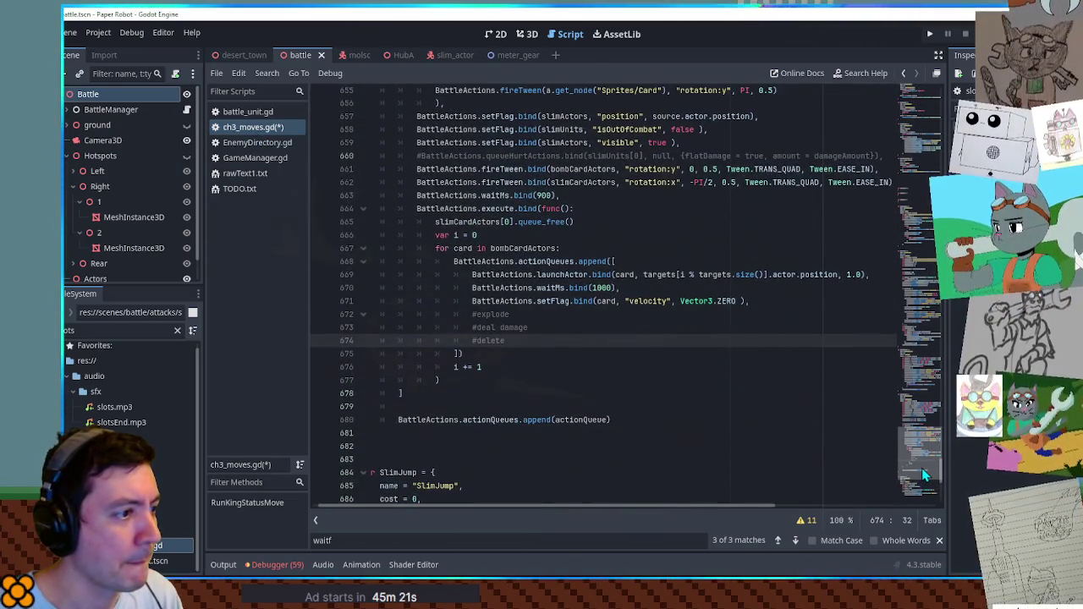
pyautogui.hotkey('ctrl', 'f')
pyautogui.write('fwe')
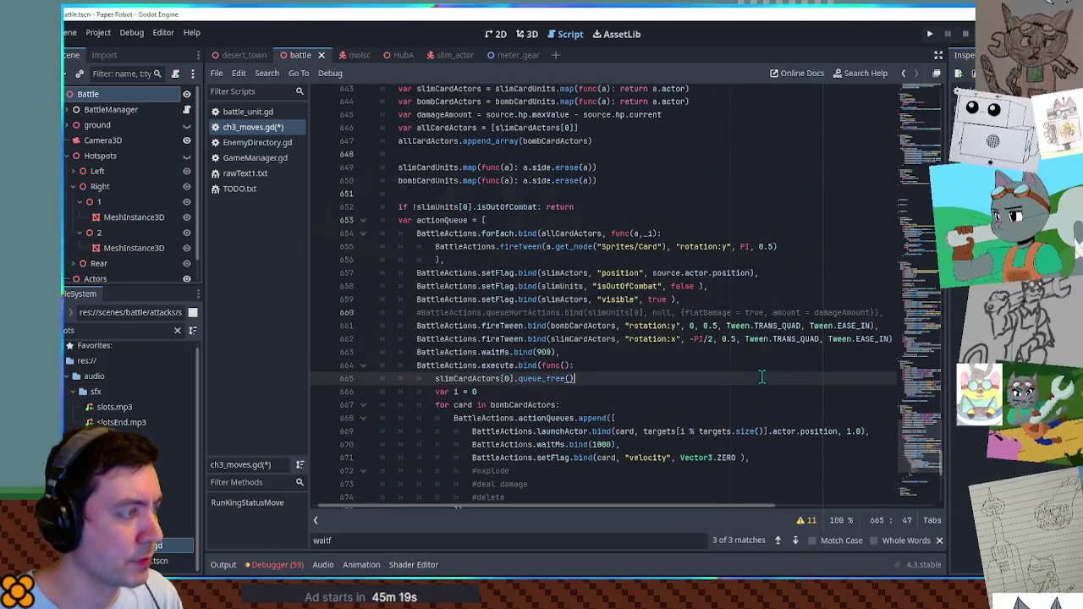
pyautogui.write('e')
# Copy the playSound.bind("whistle-fwee", 6) line found by the 'fwee' search.
pyautogui.press('Escape')
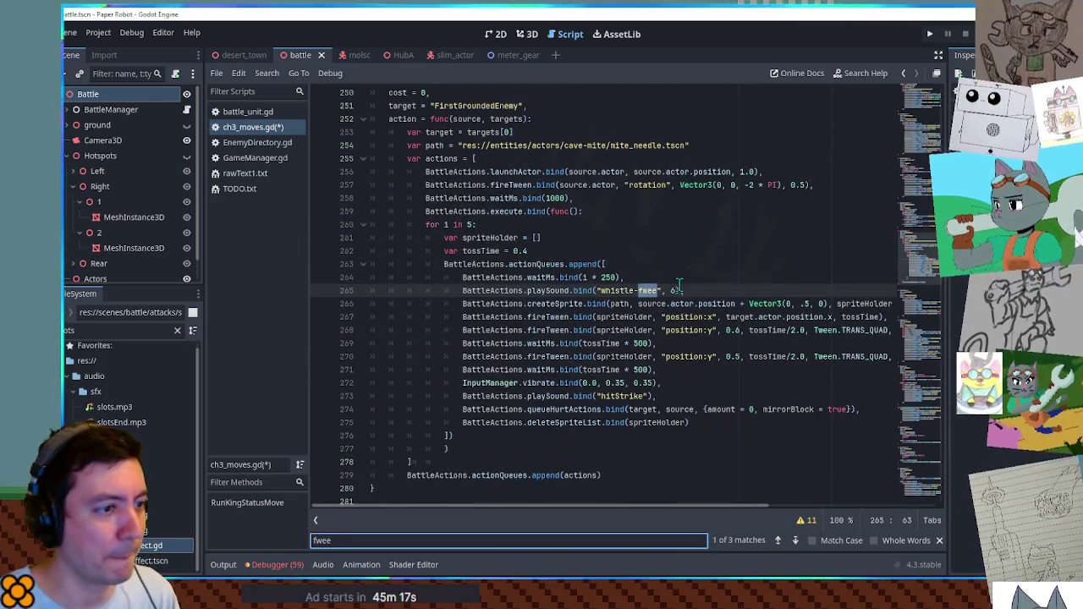
pyautogui.press('End')
pyautogui.hotkey('shift', 'Up')
pyautogui.scroll(-20, 929, 503)
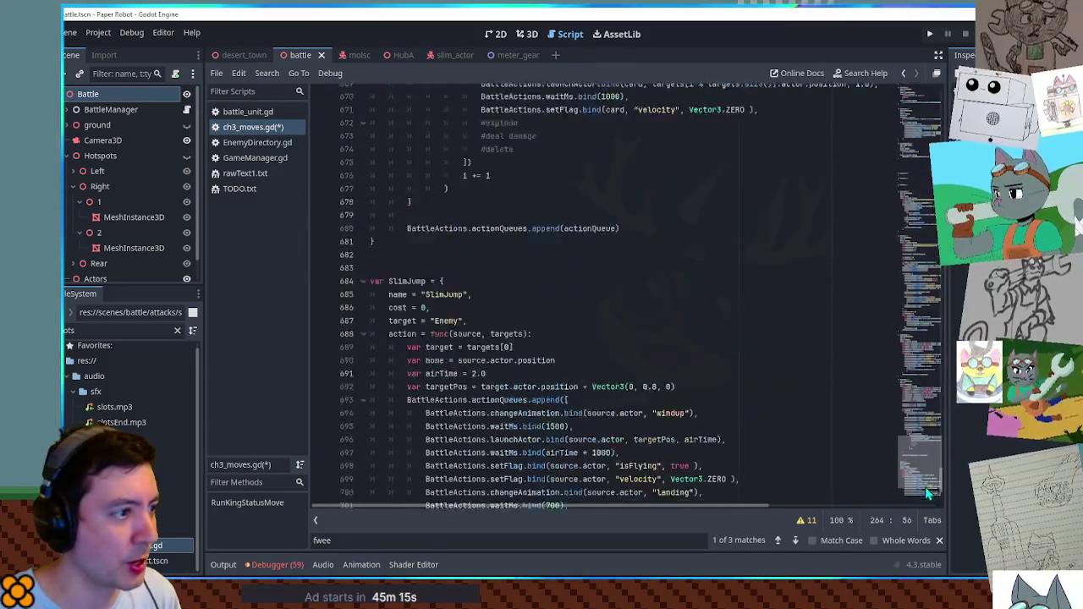
pyautogui.scroll(6, 929, 504)
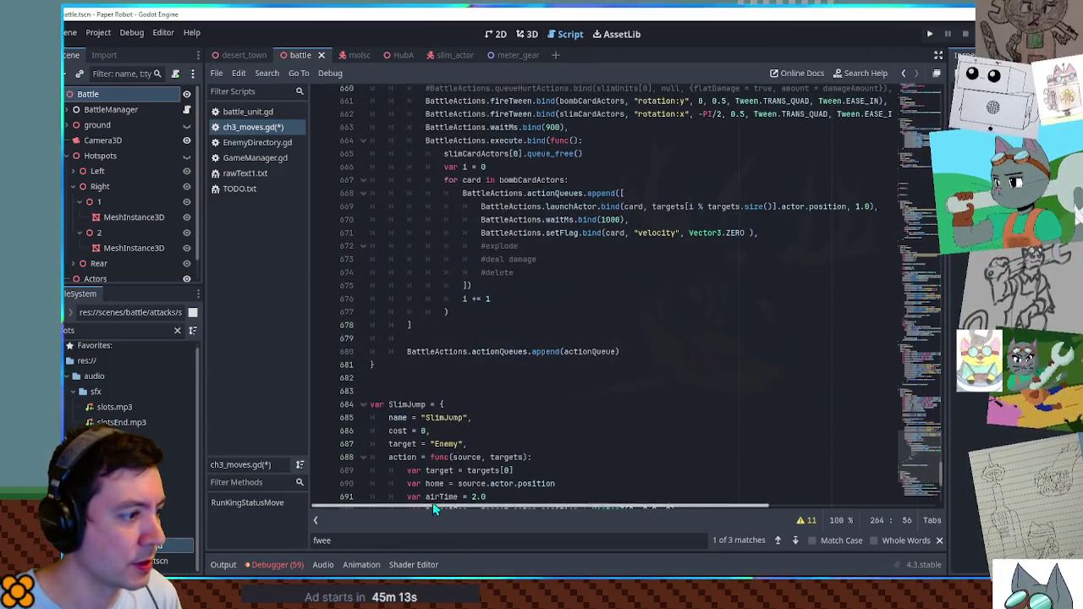
# Paste the whistle-fwee sound call after append([ in the bomb loop and indent it to match.
pyautogui.click(364, 410)
pyautogui.scroll(5, 602, 315)
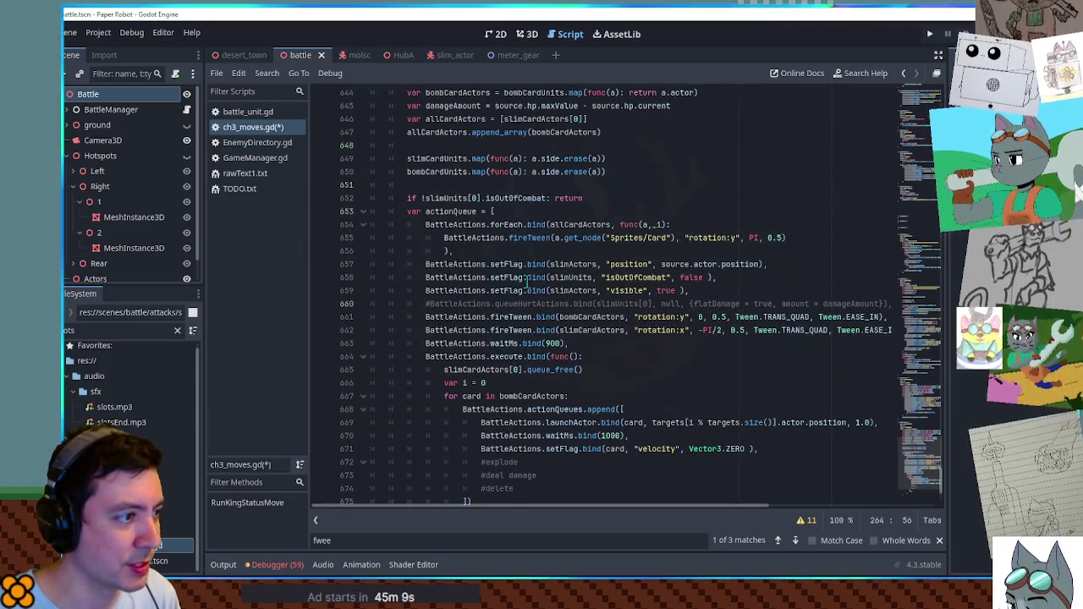
pyautogui.scroll(-1, 457, 253)
pyautogui.scroll(-2, 457, 252)
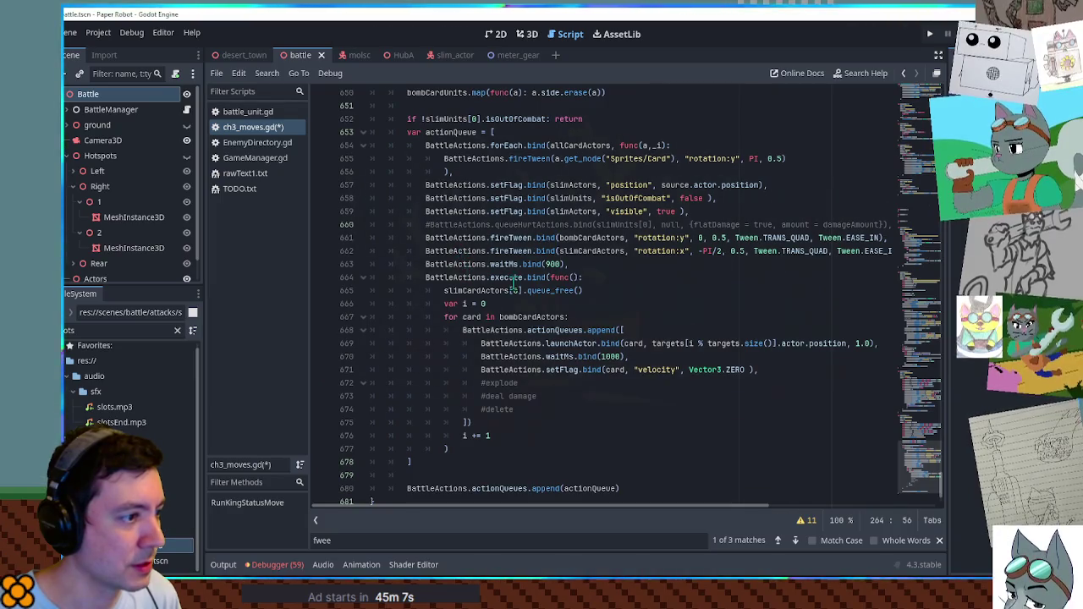
pyautogui.click(646, 330)
pyautogui.hotkey('ctrl', 'v')
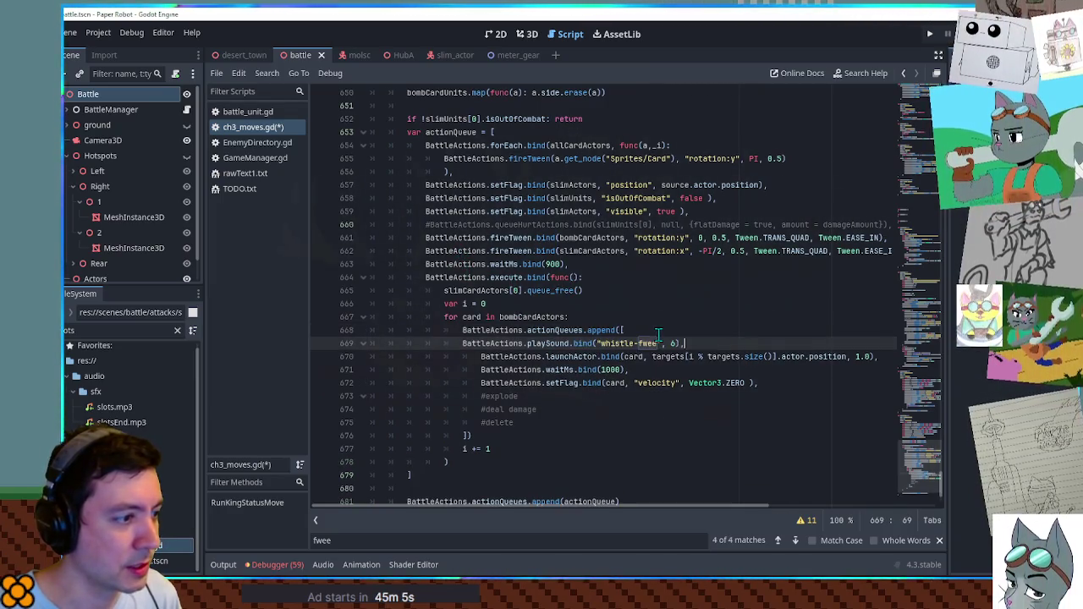
pyautogui.click(461, 343)
pyautogui.press('Tab')
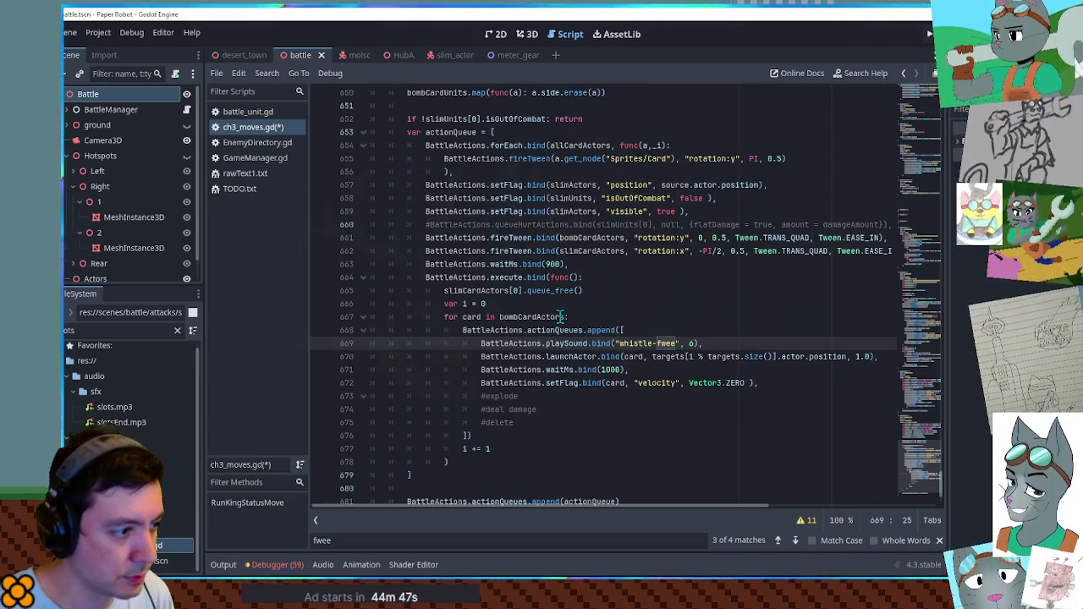
# Insert a copy of the 1000 ms wait line before the sound call, editing its delay to use '* i'.
pyautogui.moveTo(630, 370); pyautogui.dragTo(892, 359)
pyautogui.hotkey('ctrl', 'c')
pyautogui.click(646, 329)
pyautogui.hotkey('ctrl', 'v')
pyautogui.doubleClick(610, 344)
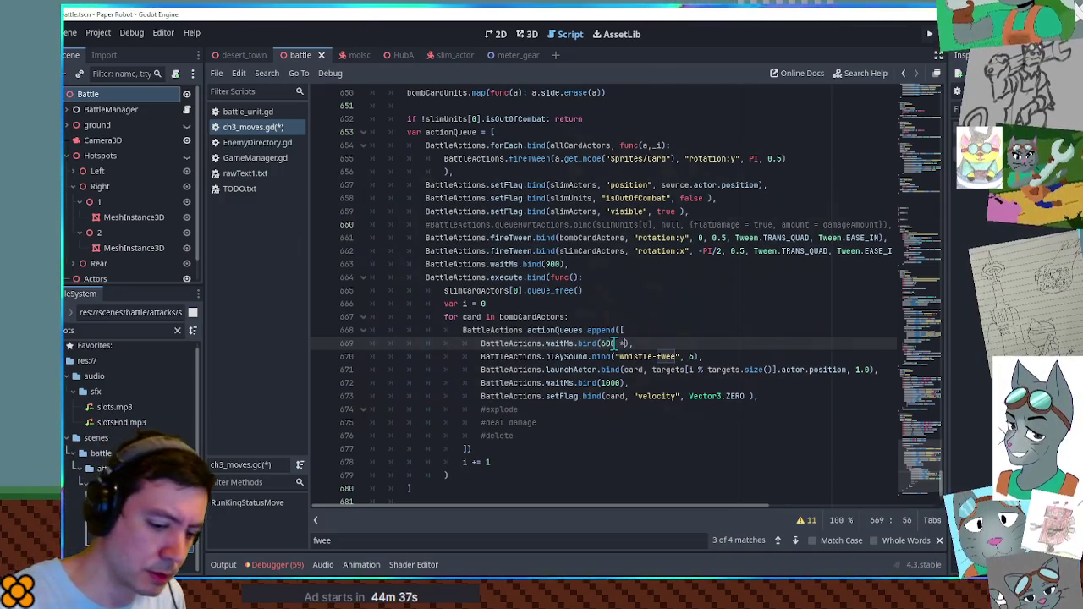
pyautogui.write('* i')
pyautogui.click(544, 303)
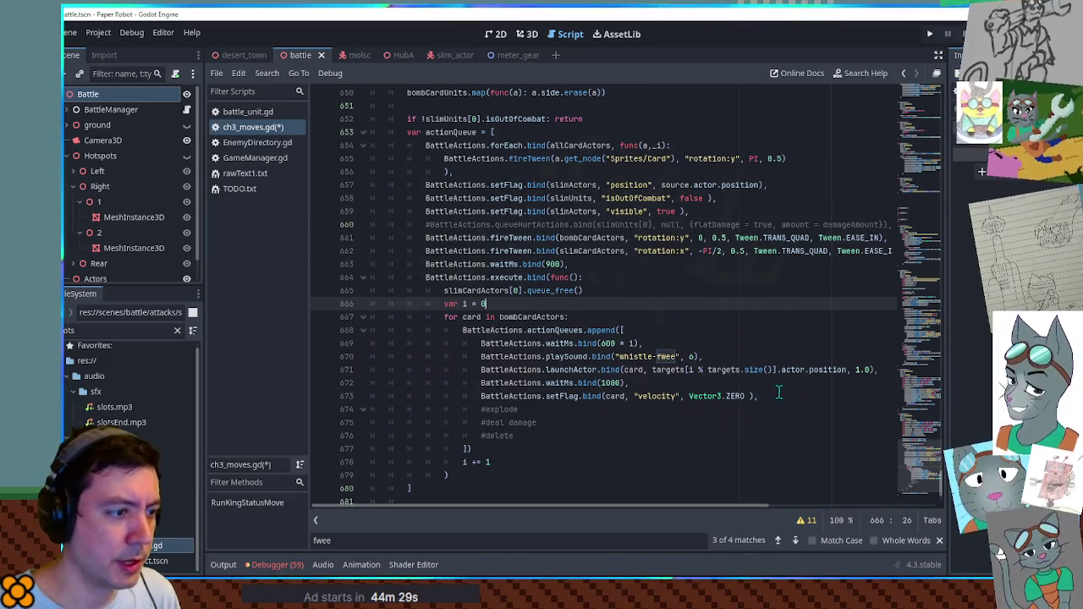
# Open the firecracker_explosion scene via the 'explo' file filter and inspect its root and Explosion sound nodes.
pyautogui.doubleClick(499, 409)
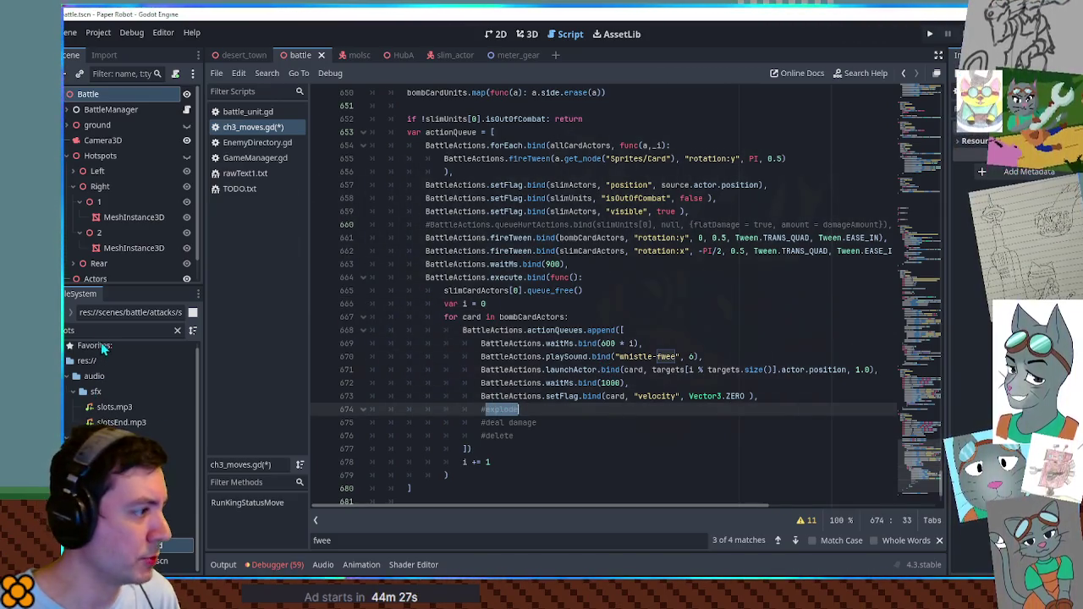
pyautogui.hotkey('ctrl', 'a')
pyautogui.write('explo')
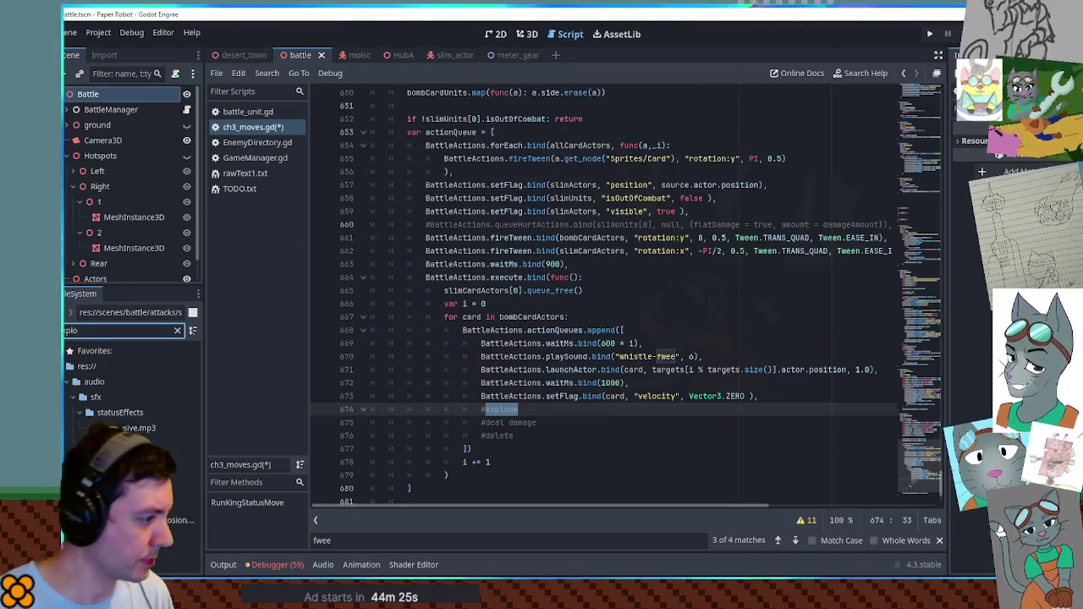
pyautogui.doubleClick(169, 519)
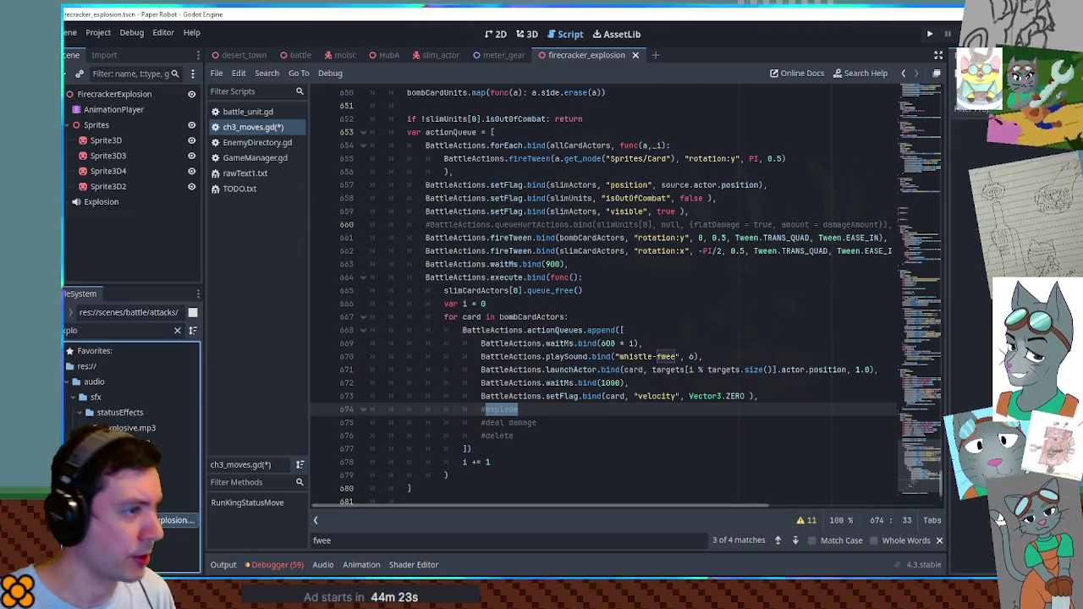
pyautogui.click(525, 35)
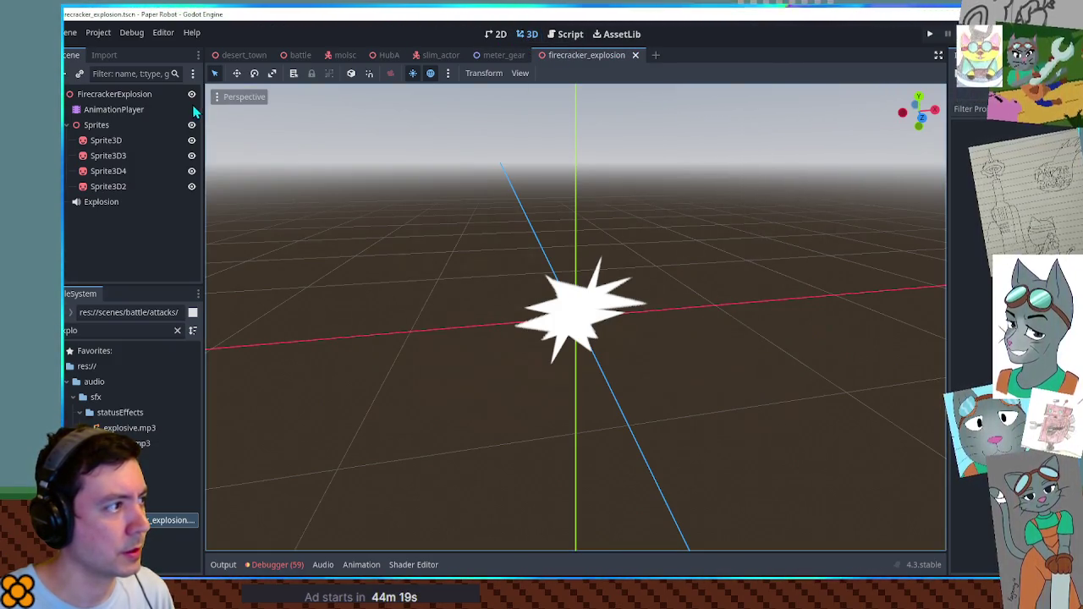
pyautogui.click(114, 95)
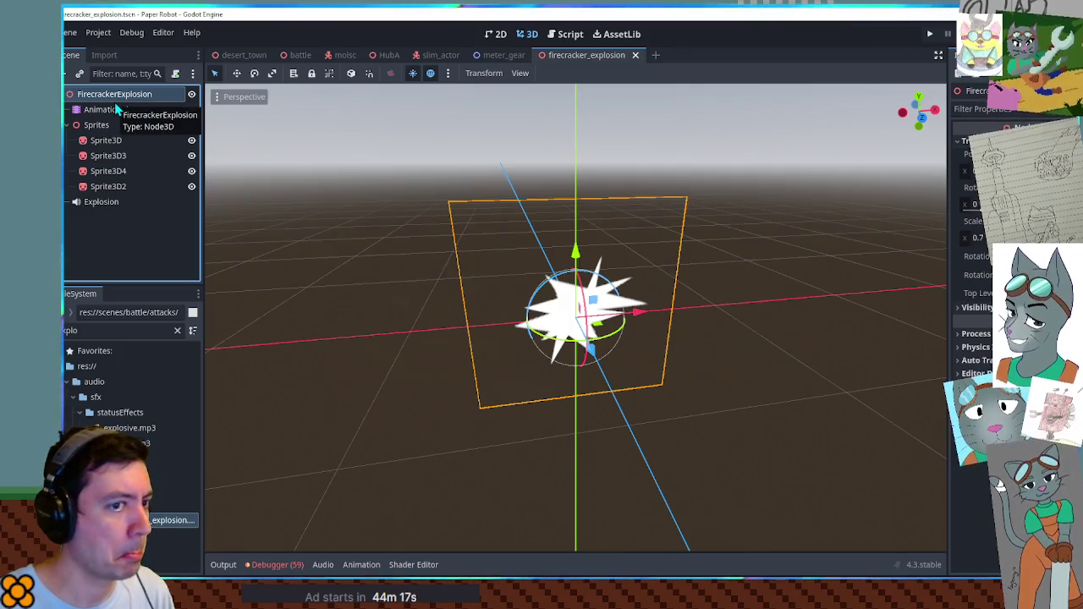
pyautogui.click(97, 203)
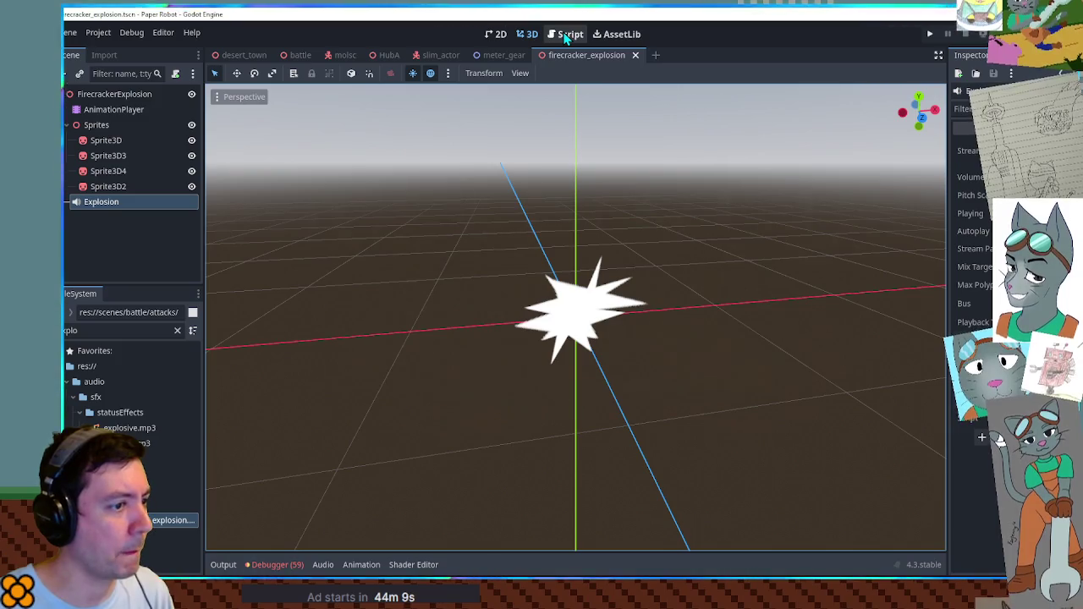
pyautogui.doubleClick(154, 93)
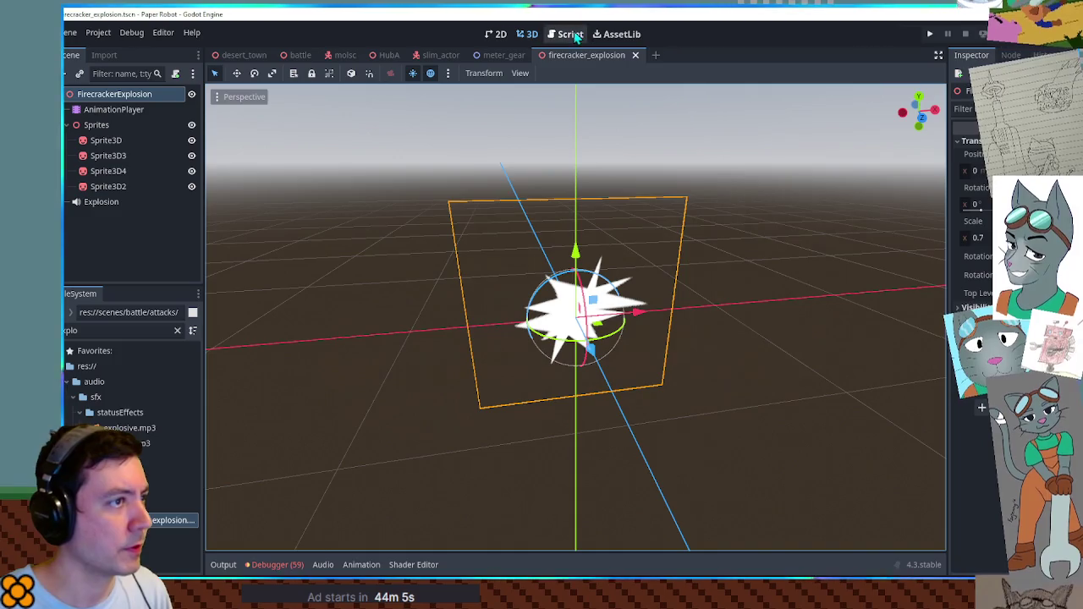
pyautogui.click(569, 34)
pyautogui.hotkey('ctrl', 'shift', 'f')
# Find 'firecracker_explo' across the project and copy the explosionPath line 273 from partner_moves.gd.
pyautogui.write('firecracker_explo')
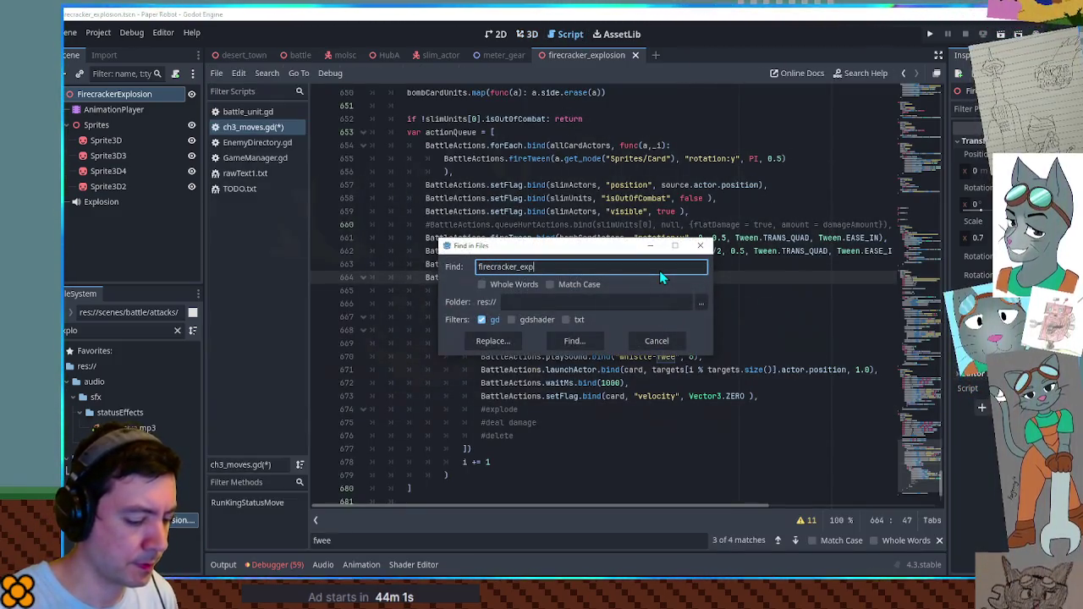
pyautogui.click(574, 341)
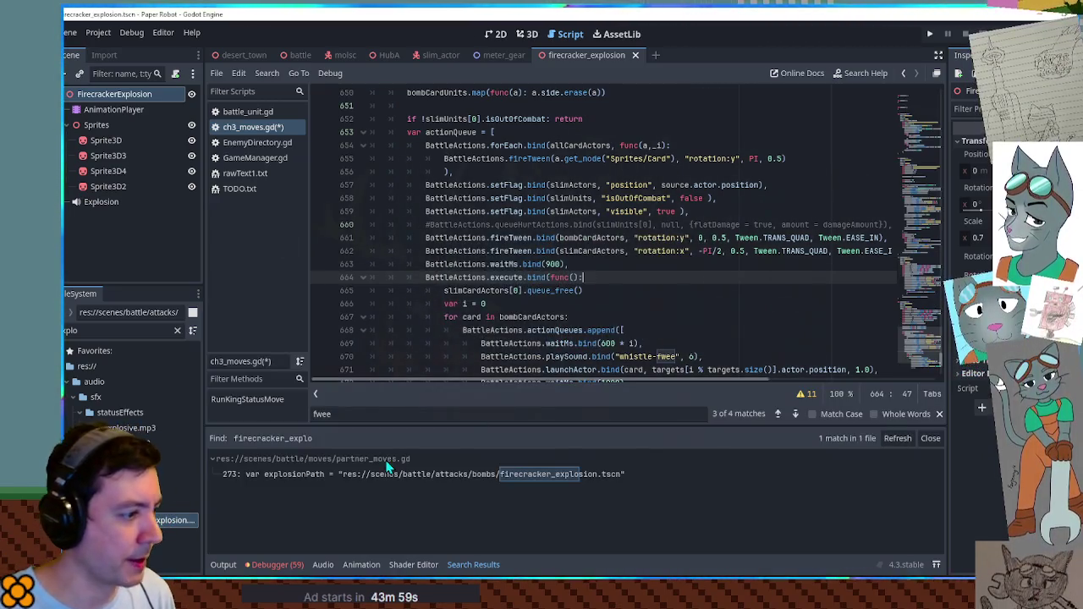
pyautogui.click(361, 475)
pyautogui.doubleClick(455, 92)
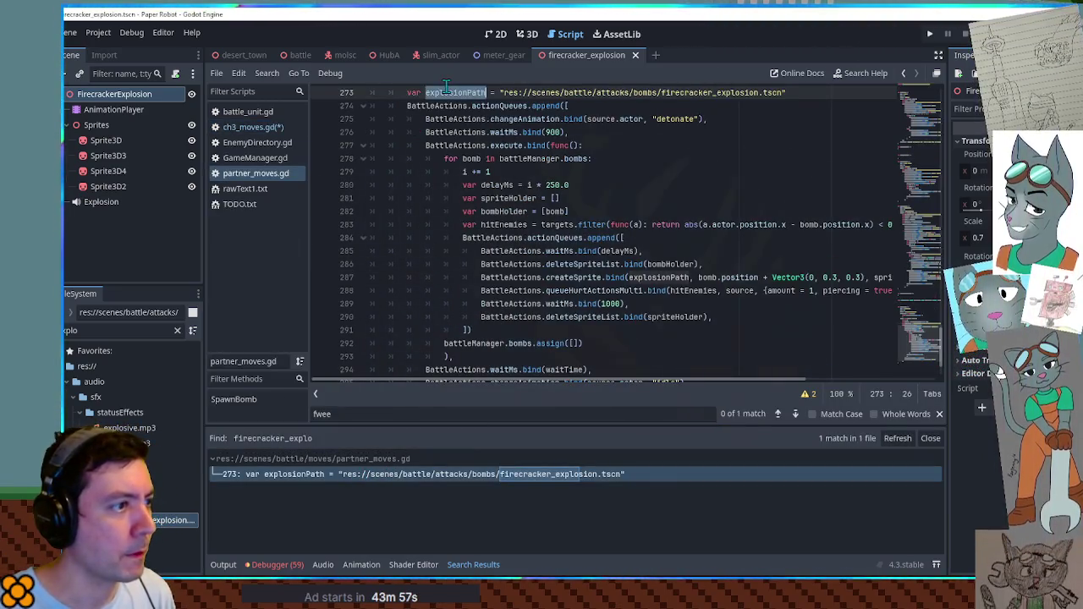
pyautogui.moveTo(654, 380); pyautogui.dragTo(738, 381)
pyautogui.moveTo(855, 277); pyautogui.dragTo(865, 264)
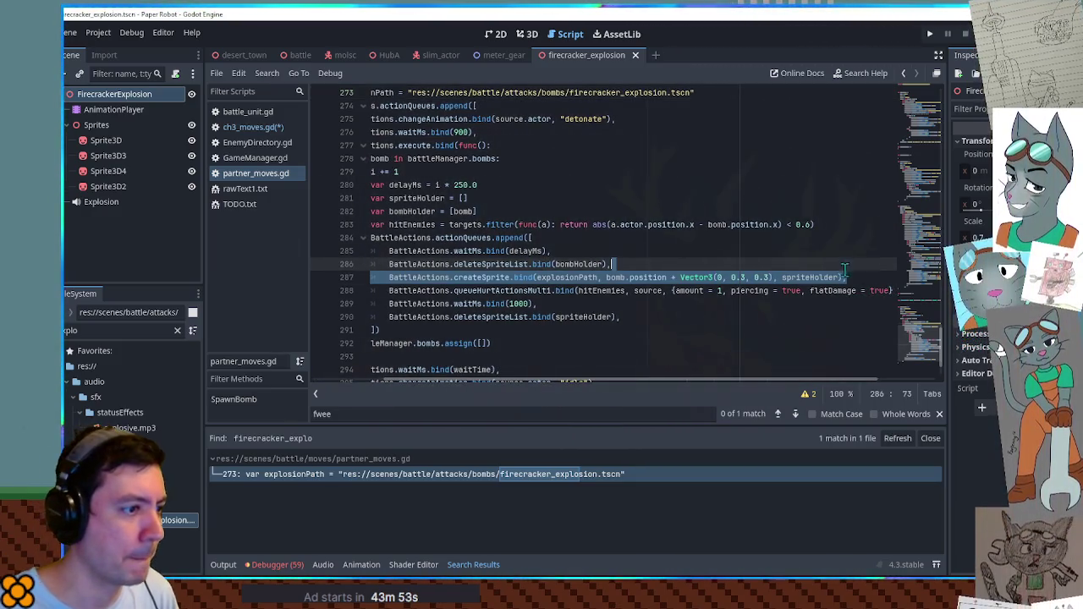
pyautogui.moveTo(579, 379); pyautogui.dragTo(508, 378)
pyautogui.moveTo(786, 93); pyautogui.dragTo(398, 92)
# Paste the explosionPath line under the SlimCardBomb action line in ch3_moves.gd.
pyautogui.hotkey('alt', 'Left')
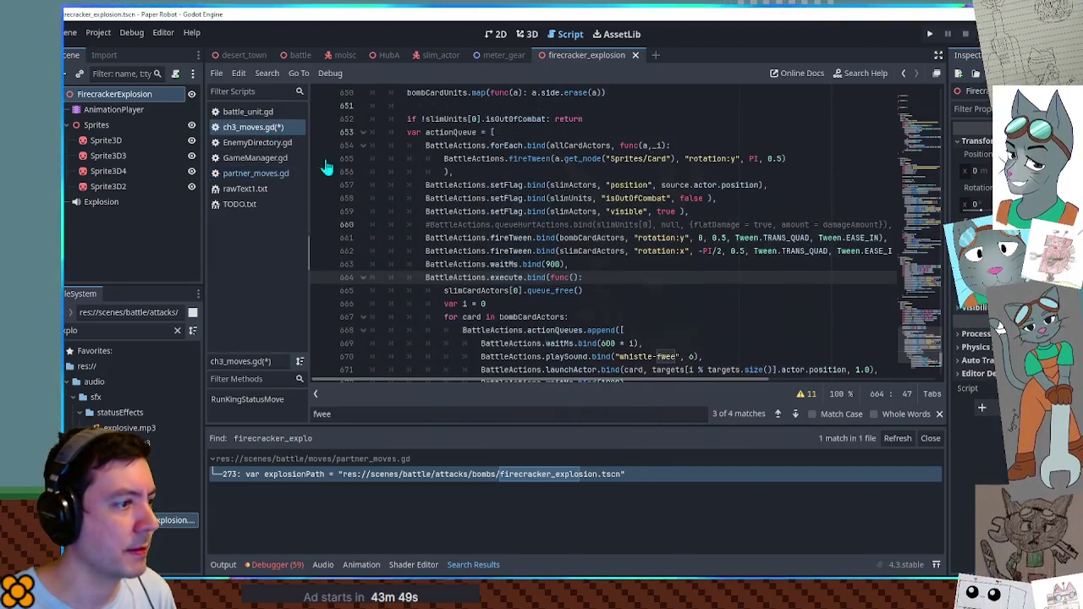
pyautogui.scroll(6, 595, 174)
pyautogui.click(797, 173)
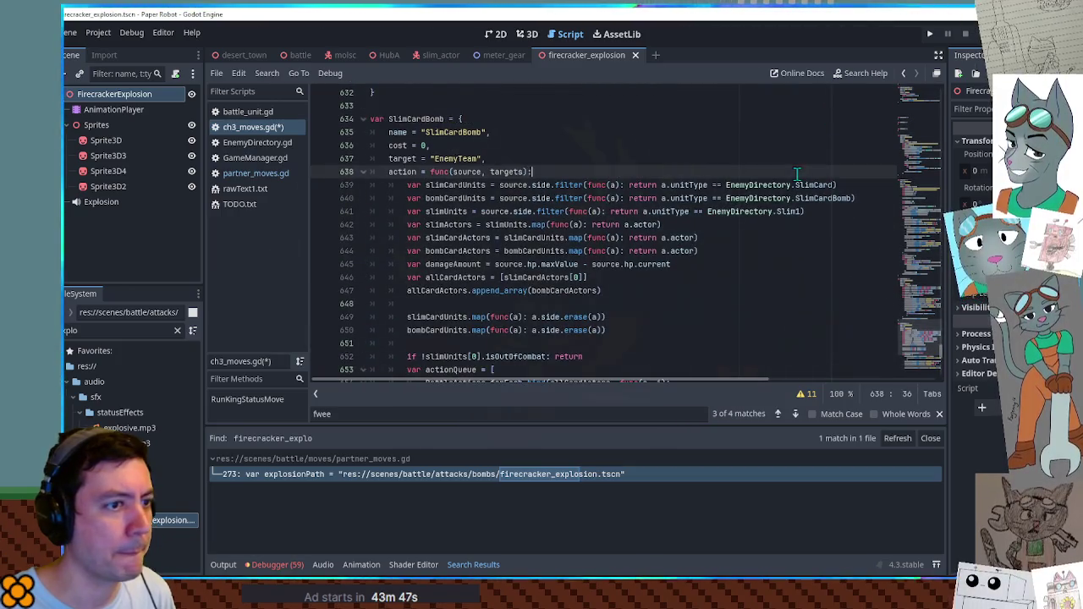
pyautogui.press('Return')
pyautogui.hotkey('ctrl', 'v')
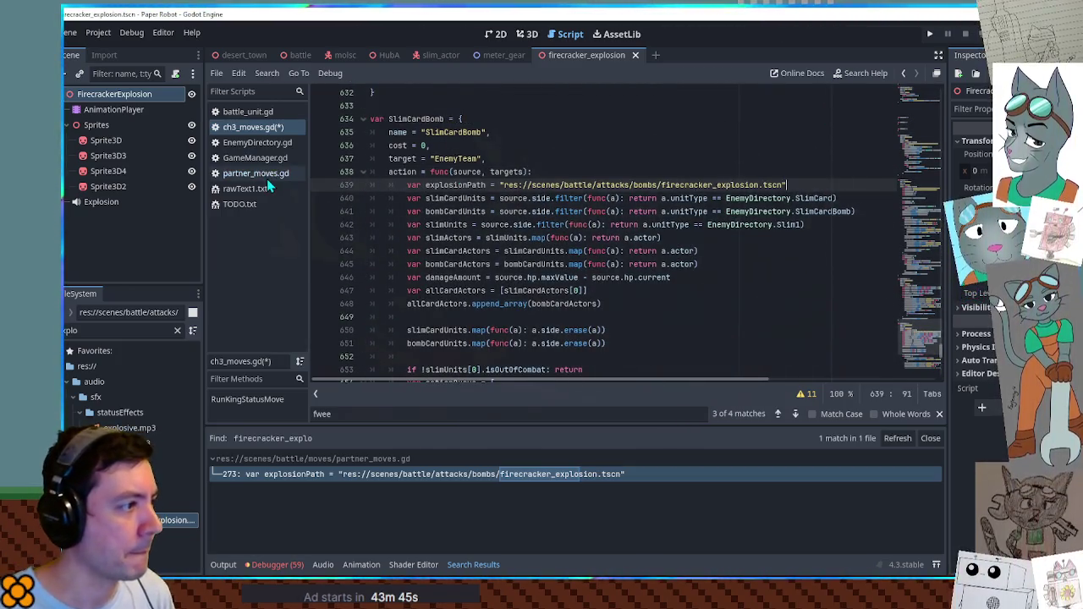
# Copy the createSprite, queueHurtActionsMulti, waitMs and deleteSpriteList lines into the bomb loop after the velocity reset.
pyautogui.click(261, 177)
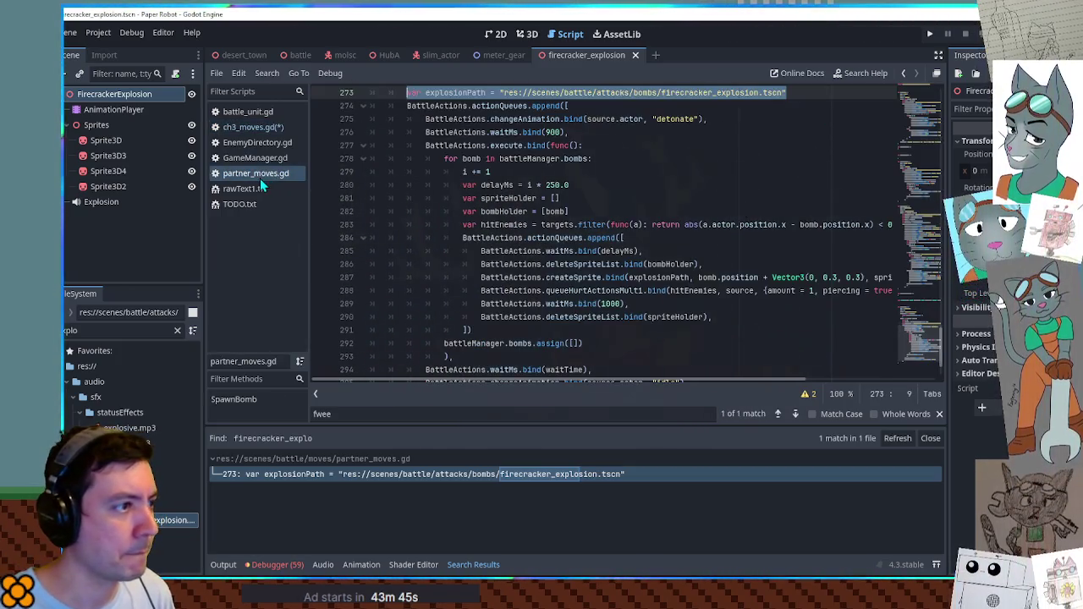
pyautogui.doubleClick(505, 279)
pyautogui.moveTo(542, 379)
pyautogui.mouseDown()
pyautogui.moveTo(649, 385)
pyautogui.moveTo(622, 385)
pyautogui.mouseUp()
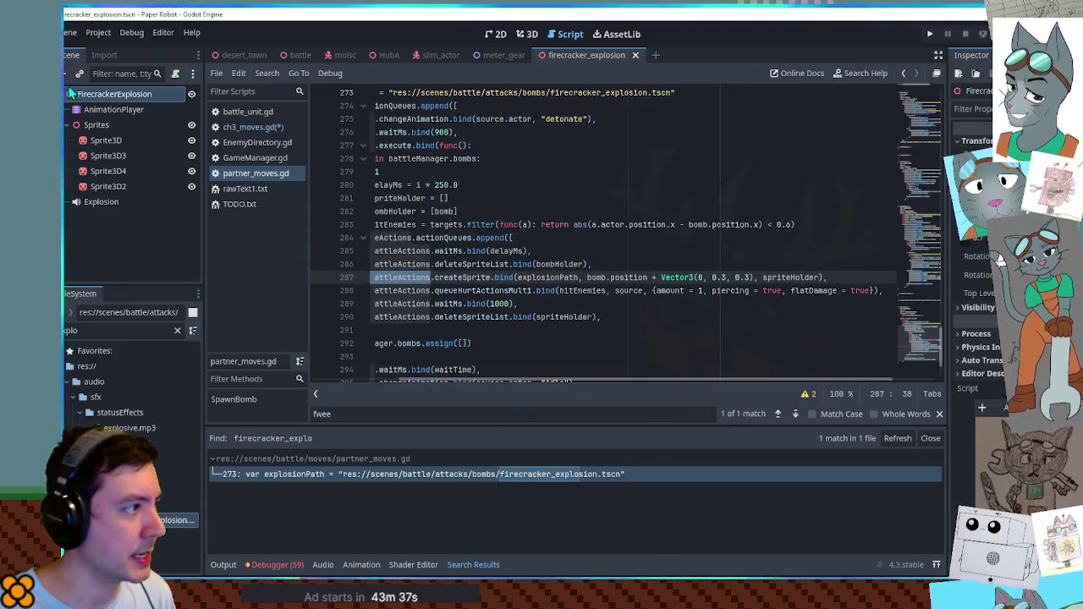
pyautogui.moveTo(612, 311); pyautogui.dragTo(618, 269)
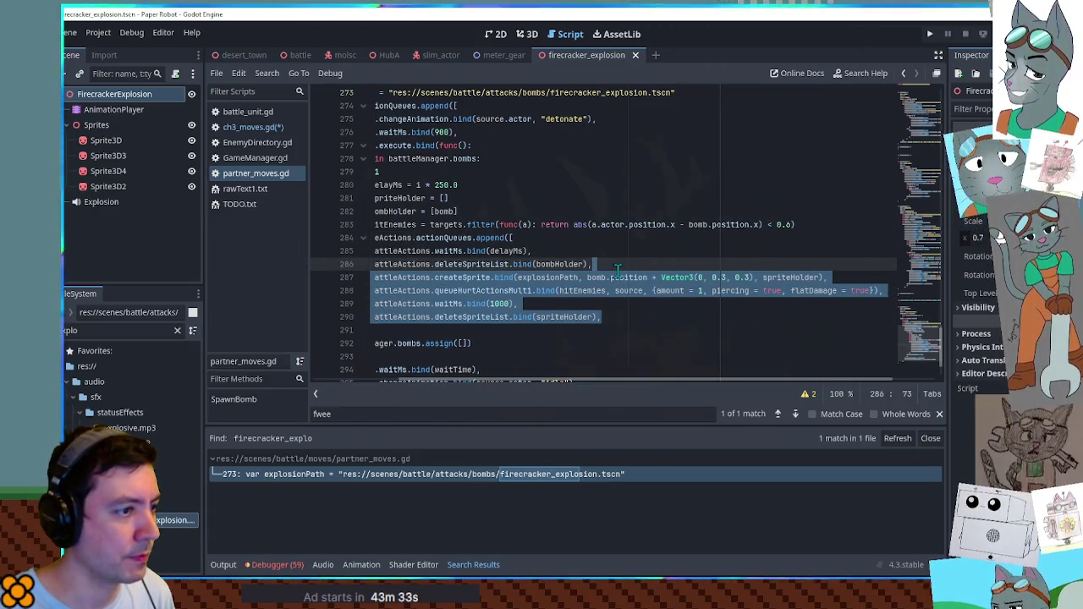
pyautogui.click(254, 128)
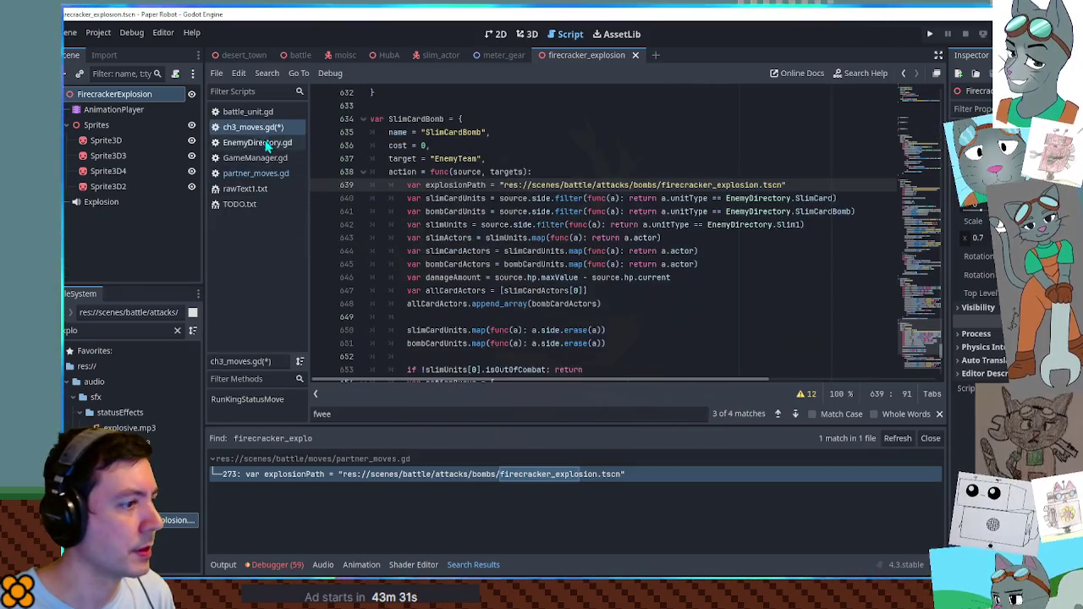
pyautogui.scroll(-9, 598, 329)
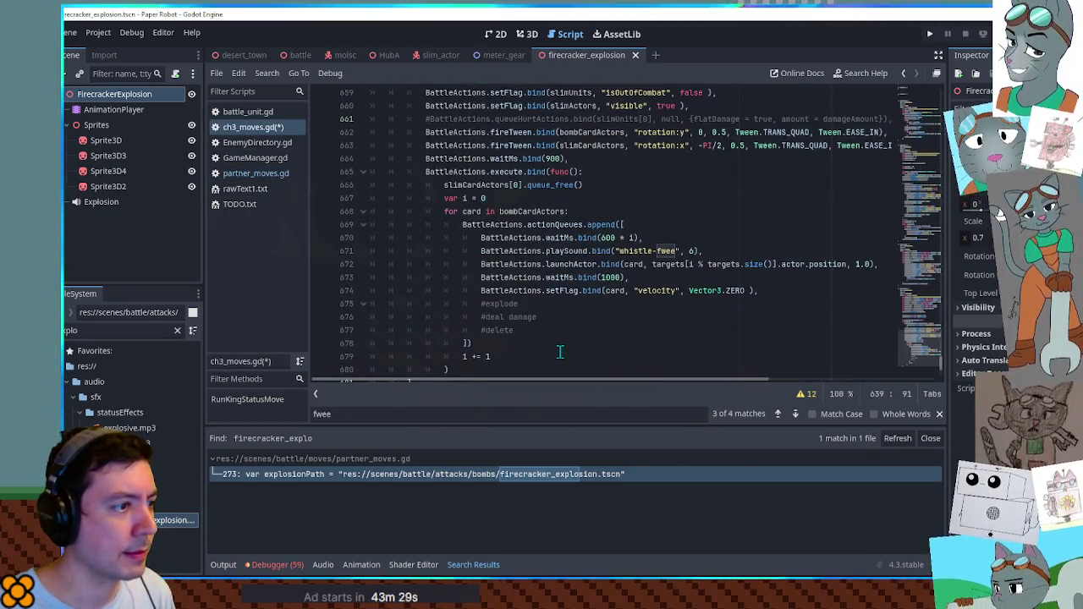
pyautogui.click(775, 291)
pyautogui.press('Return')
pyautogui.hotkey('ctrl', 'v')
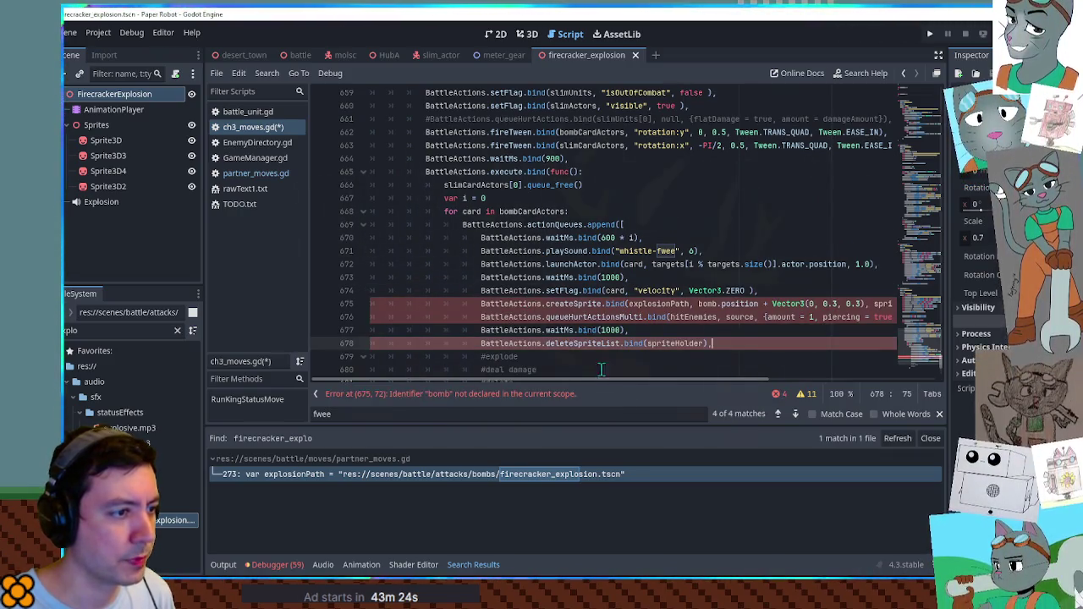
# Declare var spriteHolder = [] at the top of the card loop and close the search results panel.
pyautogui.click(590, 211)
pyautogui.press('Return')
pyautogui.write('var')
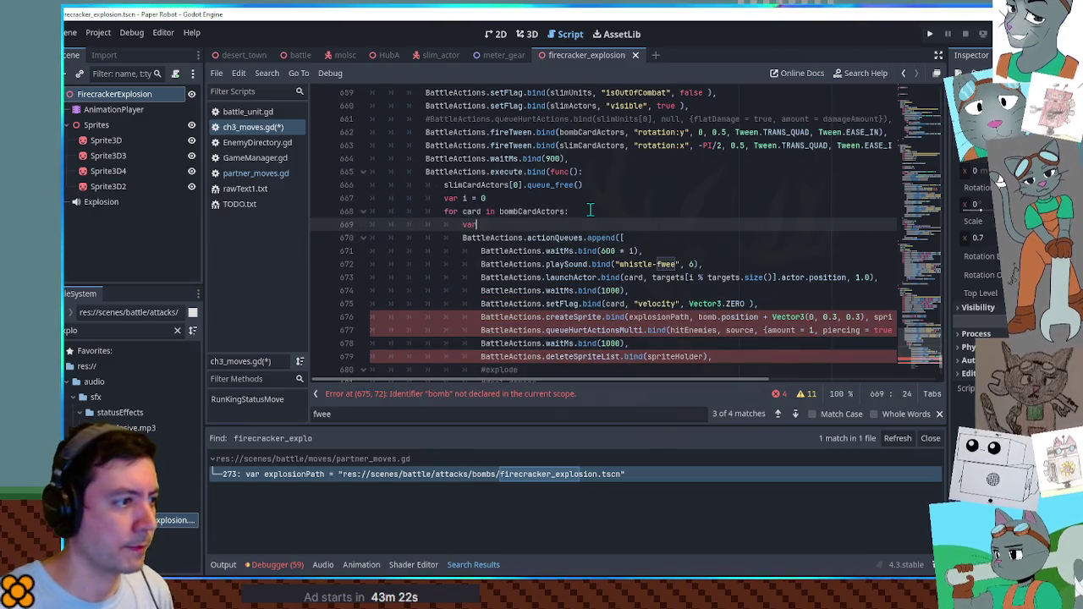
pyautogui.write(' spriteHolder = []')
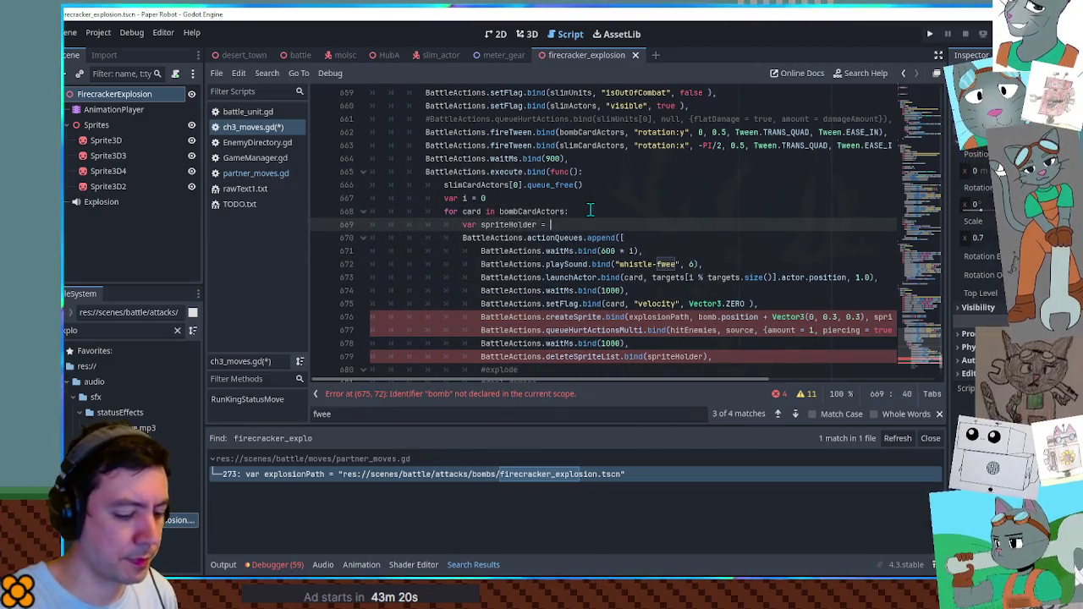
pyautogui.scroll(-2, 719, 321)
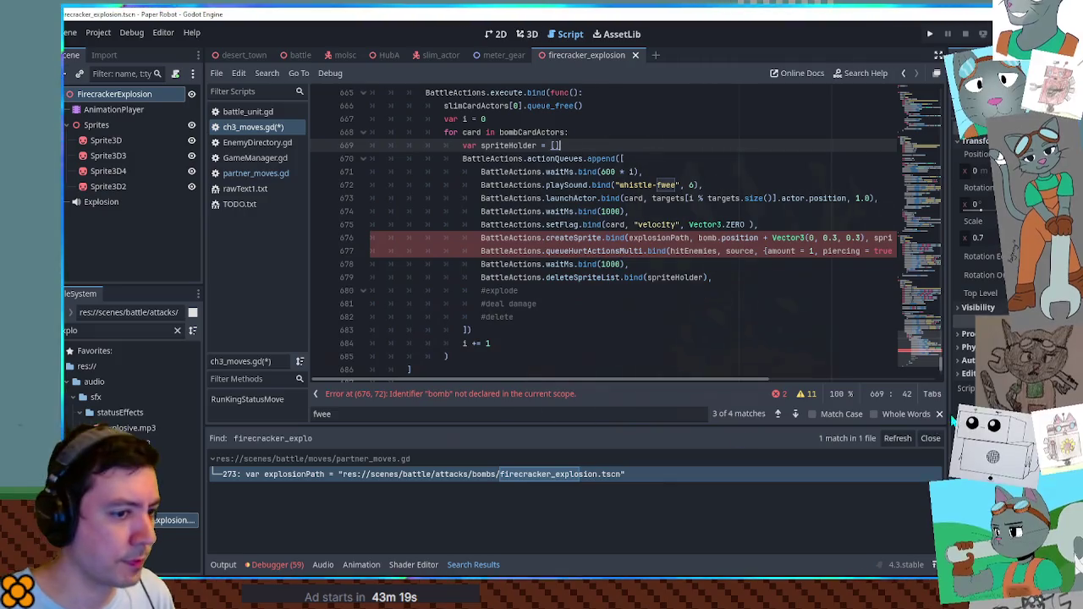
pyautogui.click(930, 438)
pyautogui.scroll(2, 660, 329)
pyautogui.doubleClick(659, 330)
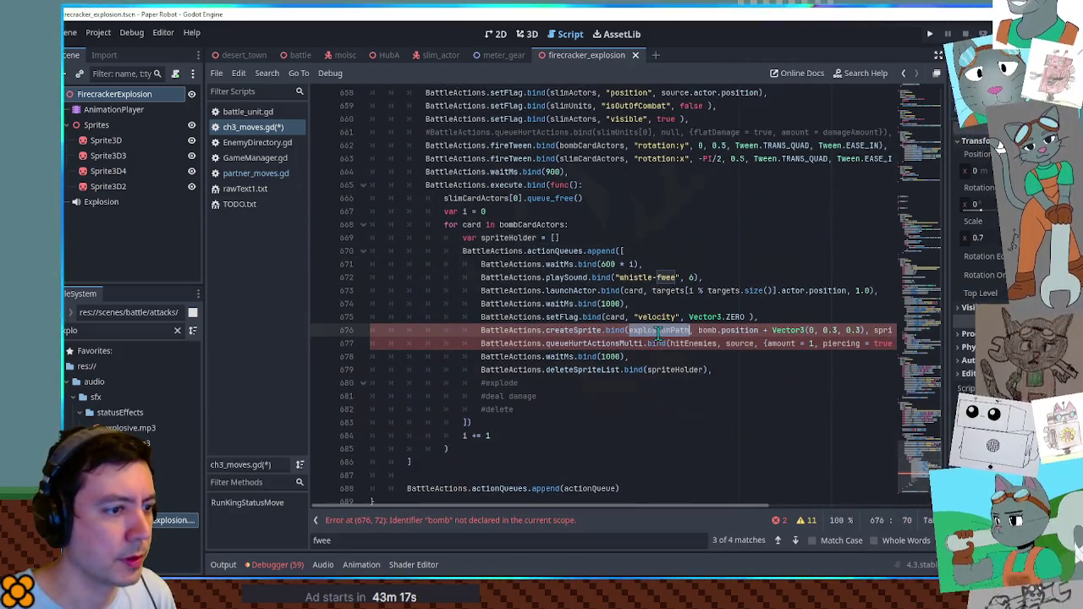
pyautogui.moveTo(699, 507); pyautogui.dragTo(749, 509)
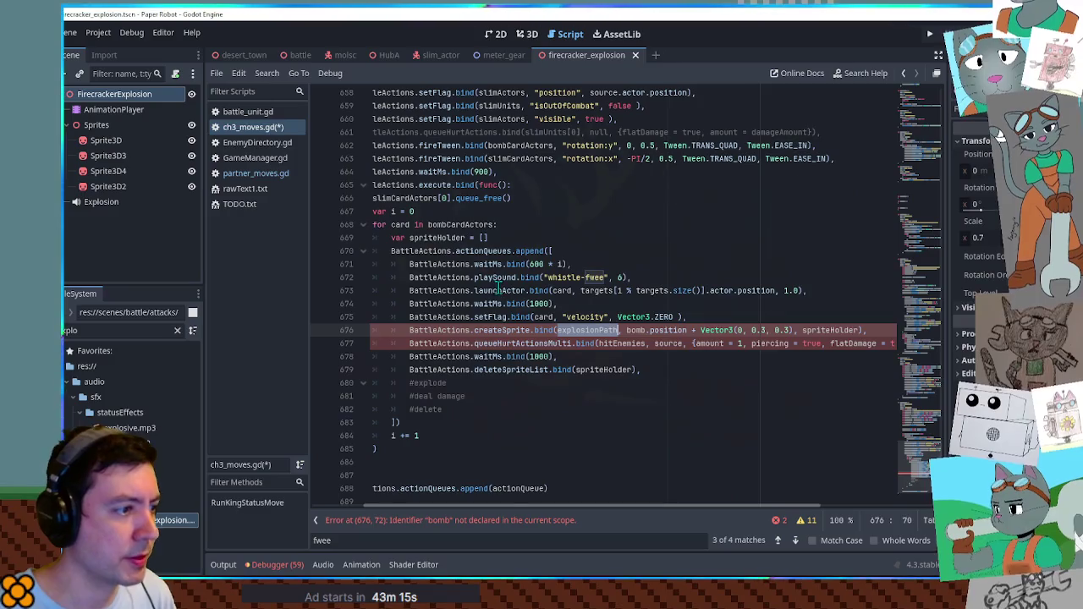
pyautogui.doubleClick(636, 329)
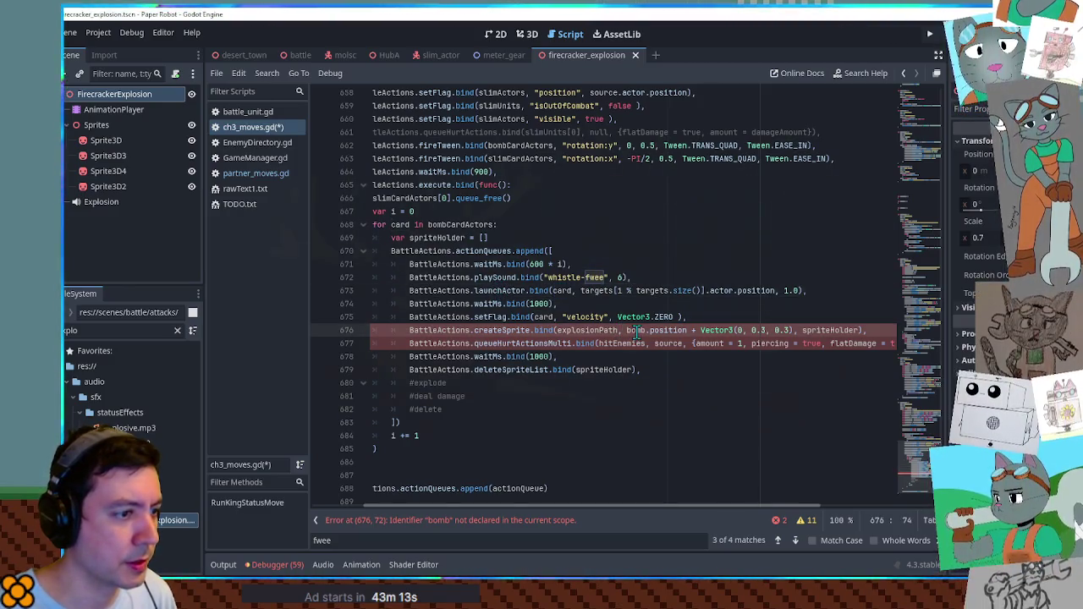
pyautogui.click(580, 291)
# Move the target-picking expression into a new targetUnit variable and launch toward targetUnit.actor.position.
pyautogui.click(562, 238)
pyautogui.press('Return')
pyautogui.write('var targetUn')
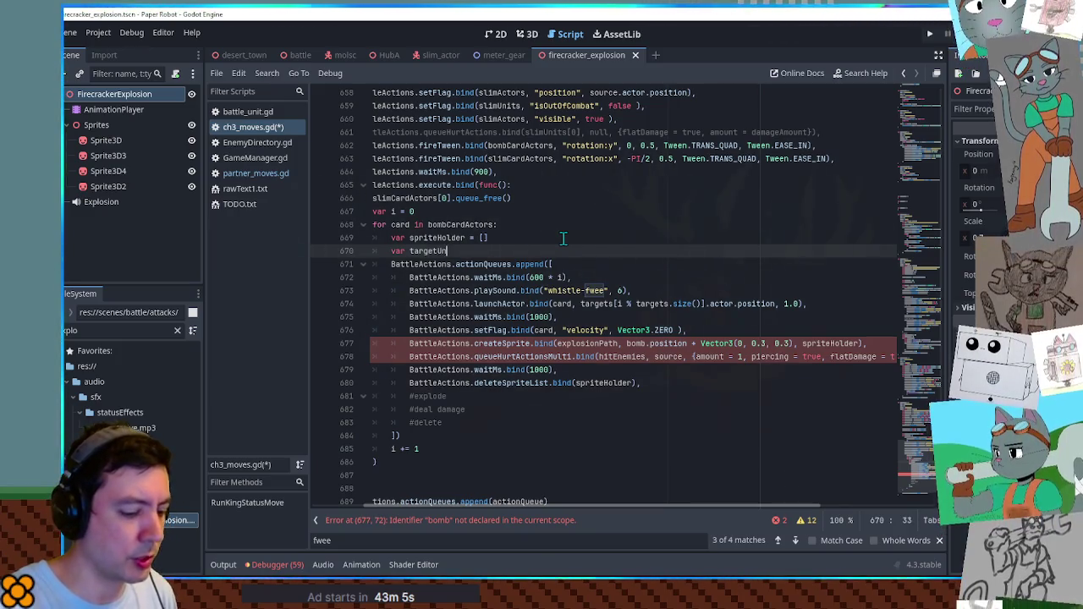
pyautogui.click(776, 226)
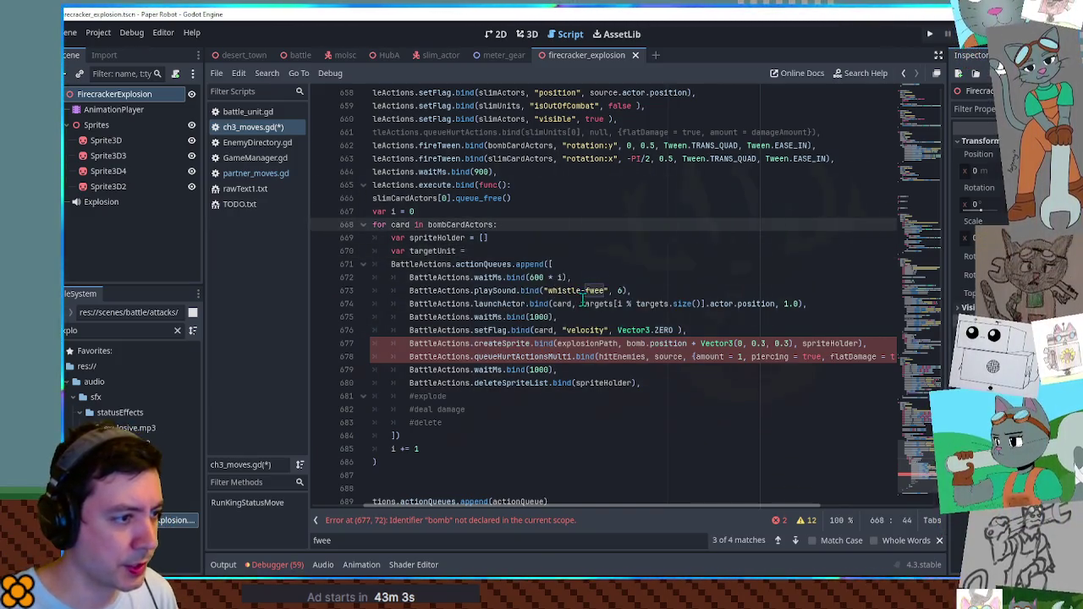
pyautogui.click(582, 303)
pyautogui.keyDown('shift'); pyautogui.click(698, 303); pyautogui.keyUp('shift')
pyautogui.hotkey('ctrl', 'x')
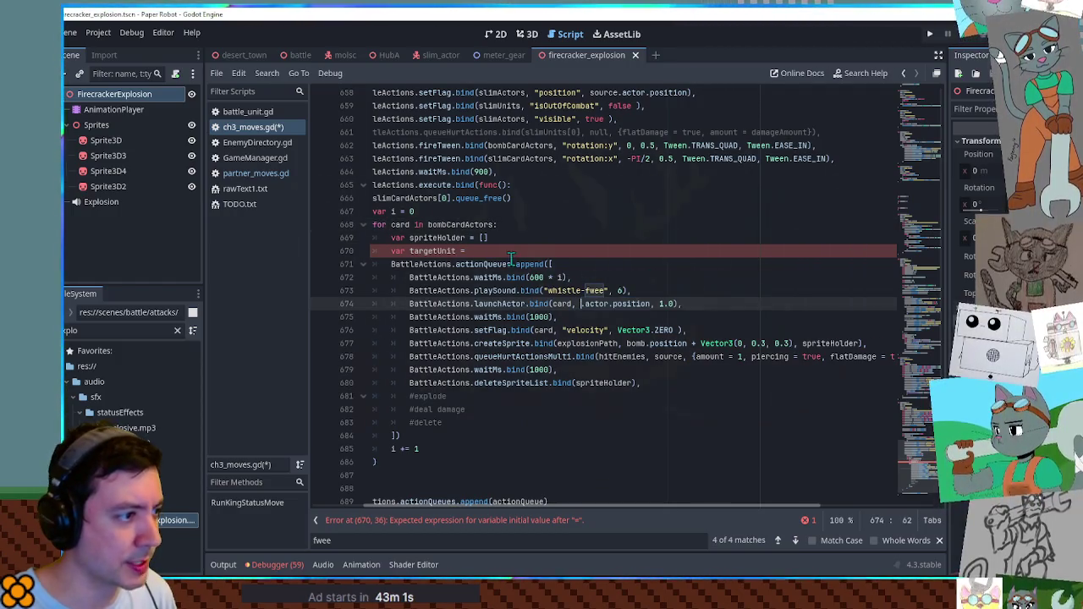
pyautogui.click(467, 251)
pyautogui.hotkey('ctrl', 'v')
pyautogui.doubleClick(439, 251)
pyautogui.hotkey('ctrl', 'c')
pyautogui.click(581, 302)
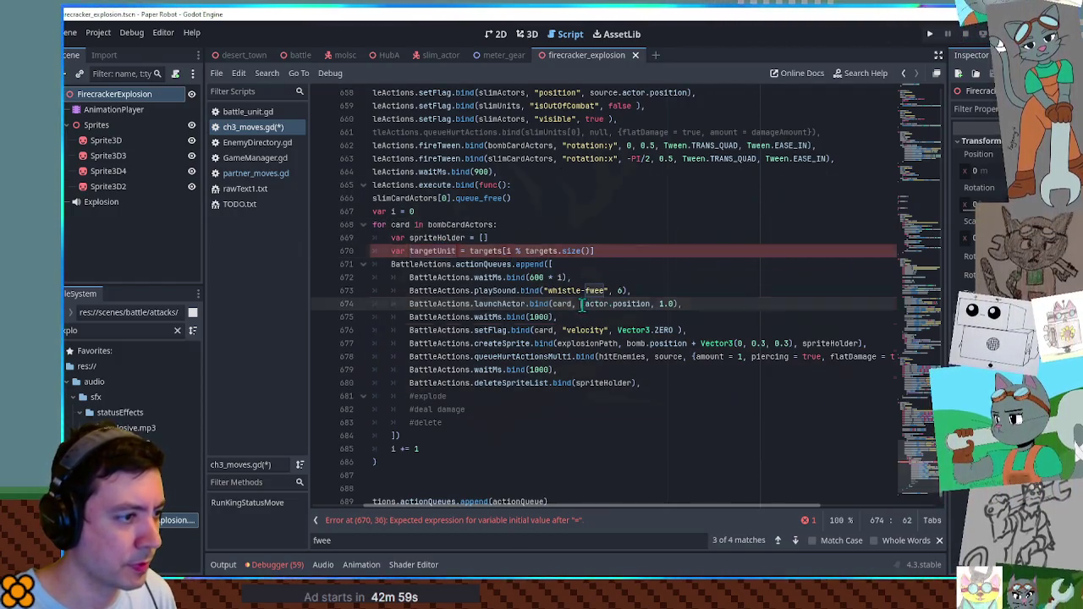
pyautogui.hotkey('ctrl', 'v')
# Replace bomb.position with targetUnit.actor.position and hurt only targetUnit via queueHurtAction instead of hitEnemies.
pyautogui.moveTo(582, 303); pyautogui.dragTo(696, 303)
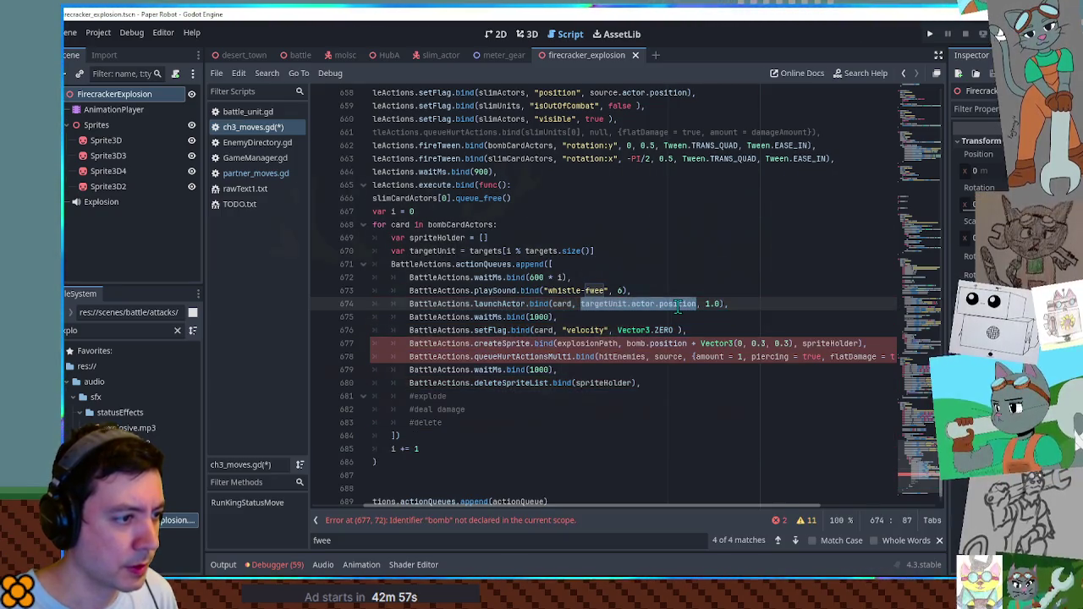
pyautogui.hotkey('ctrl', 'c')
pyautogui.moveTo(627, 344); pyautogui.dragTo(687, 343)
pyautogui.hotkey('ctrl', 'v')
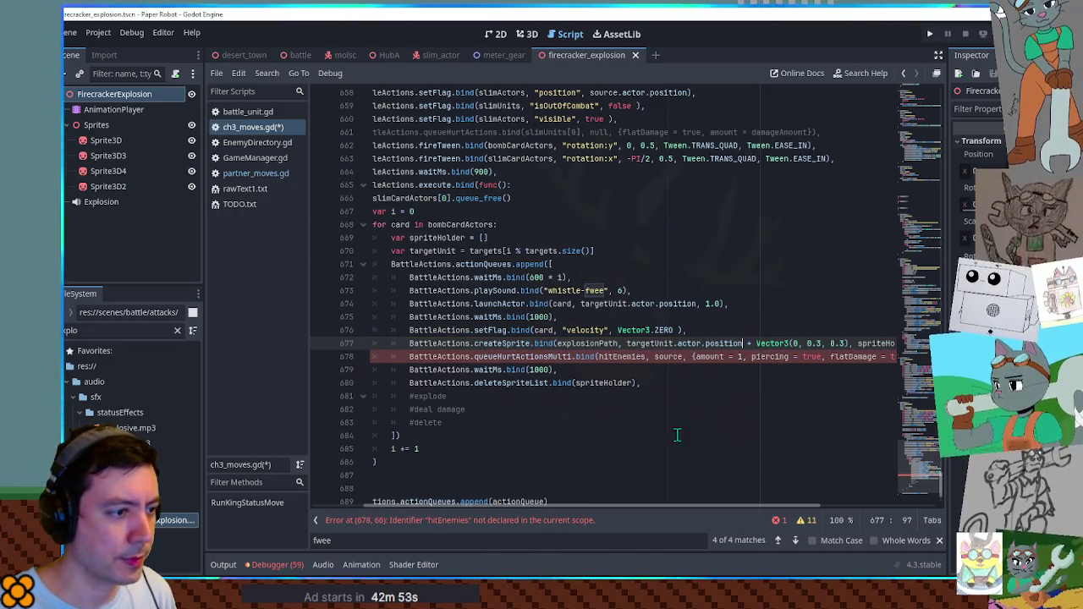
pyautogui.click(566, 356)
pyautogui.press('BackSpace')
pyautogui.press('BackSpace')
pyautogui.press('BackSpace')
pyautogui.press('BackSpace')
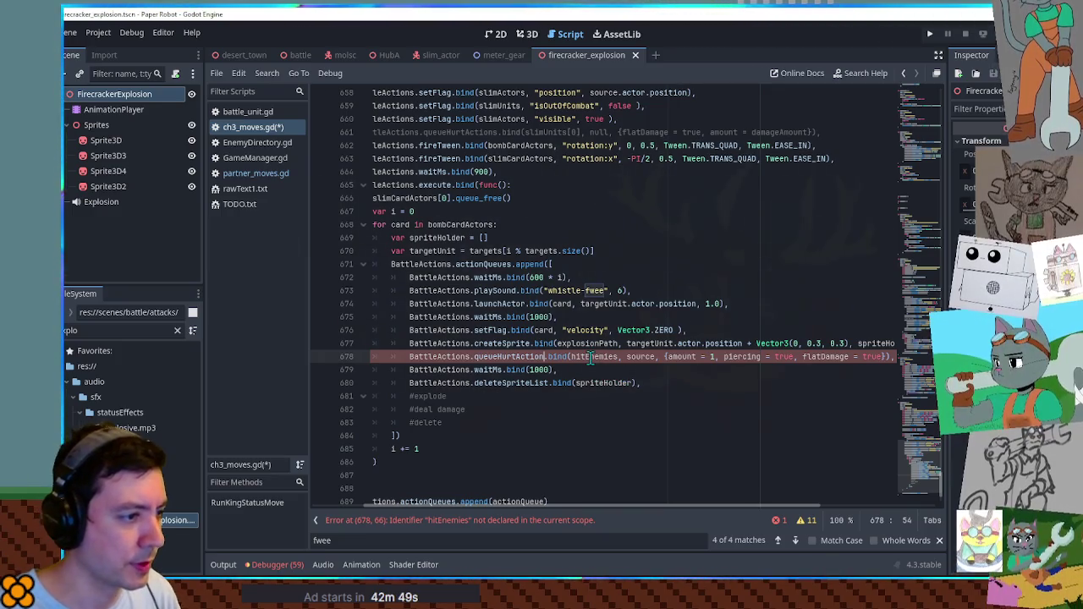
pyautogui.doubleClick(652, 343)
pyautogui.hotkey('ctrl', 'c')
pyautogui.doubleClick(597, 356)
pyautogui.hotkey('ctrl', 'v')
pyautogui.moveTo(662, 506)
pyautogui.mouseDown()
pyautogui.moveTo(712, 506)
pyautogui.moveTo(616, 505)
pyautogui.mouseUp()
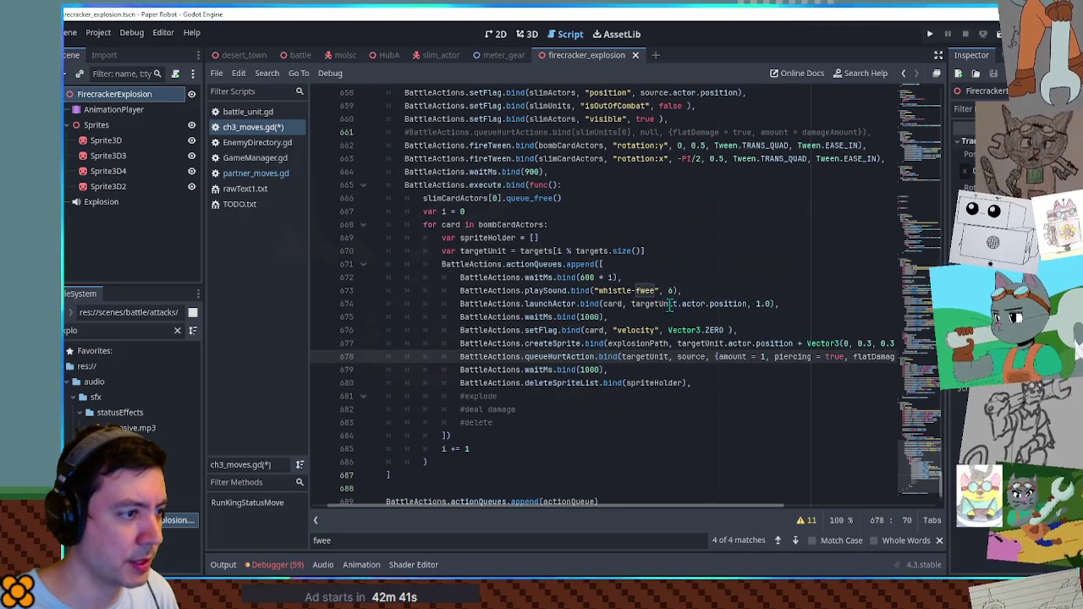
# Replace the hurt call's source argument with slimUnits[0] on line 678.
pyautogui.scroll(4, 474, 301)
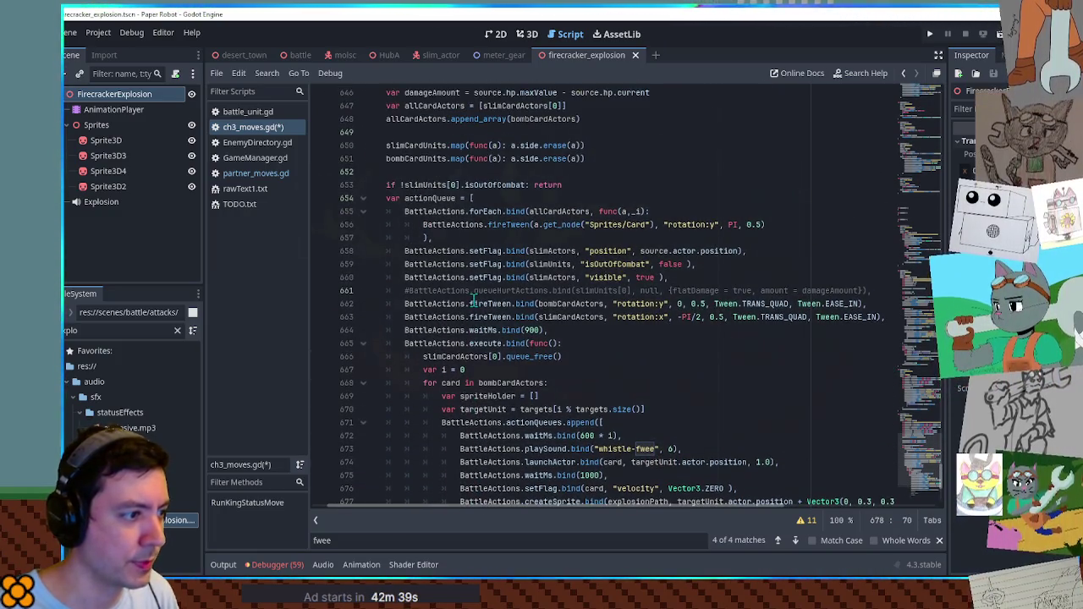
pyautogui.scroll(3, 475, 300)
pyautogui.doubleClick(426, 158)
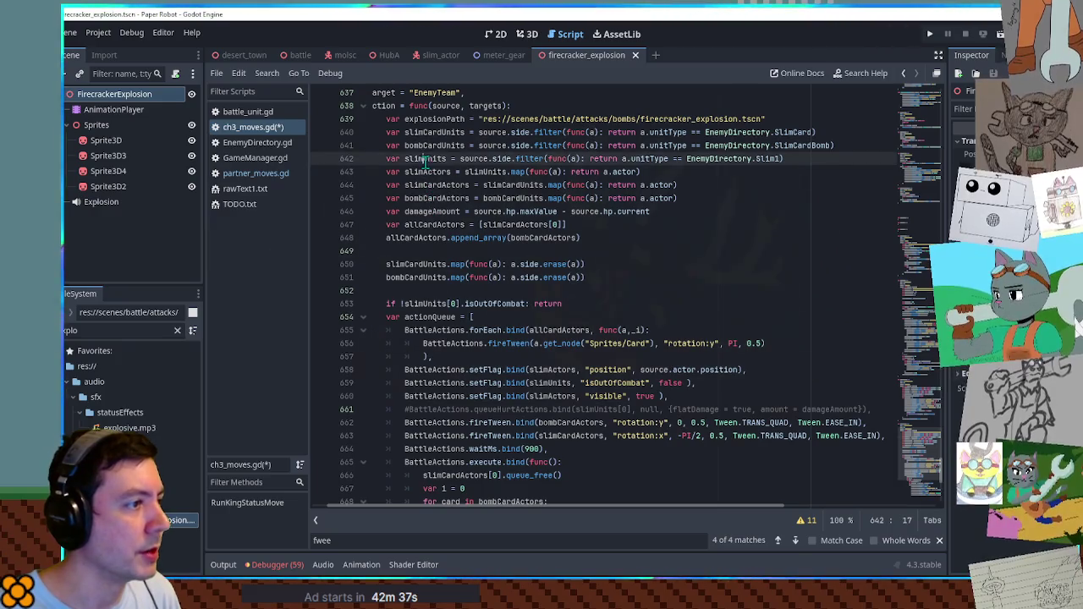
pyautogui.scroll(-7, 656, 342)
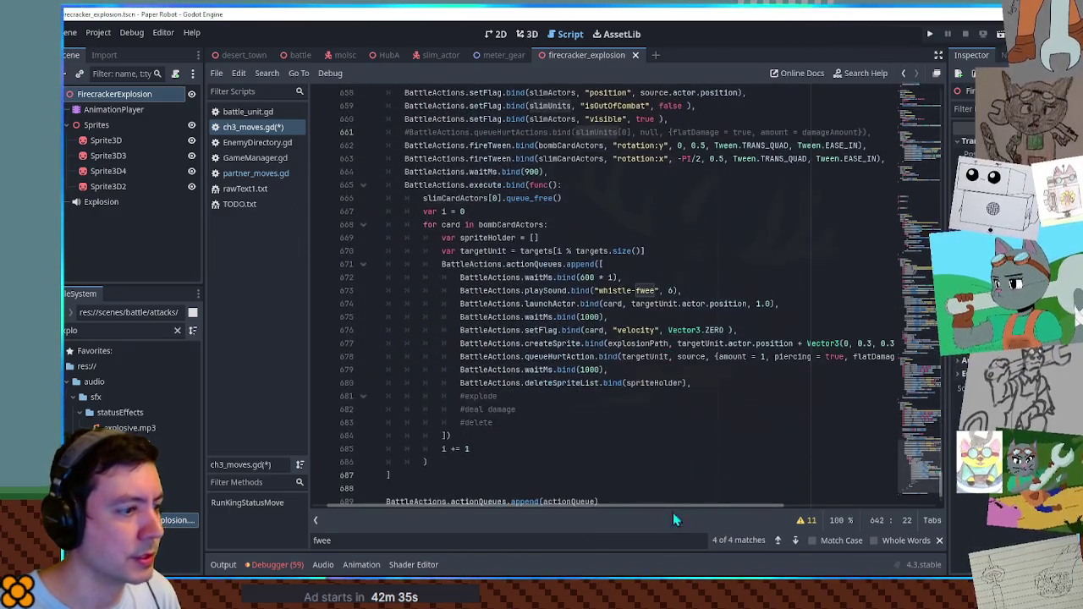
pyautogui.moveTo(665, 508); pyautogui.dragTo(719, 507)
pyautogui.doubleClick(615, 356)
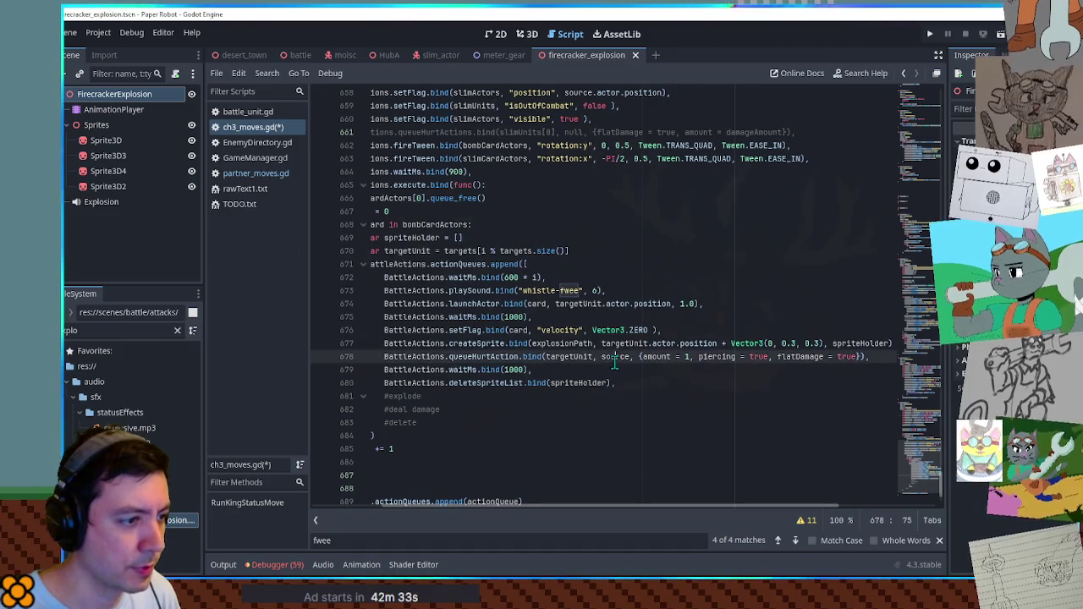
pyautogui.hotkey('ctrl', 'v')
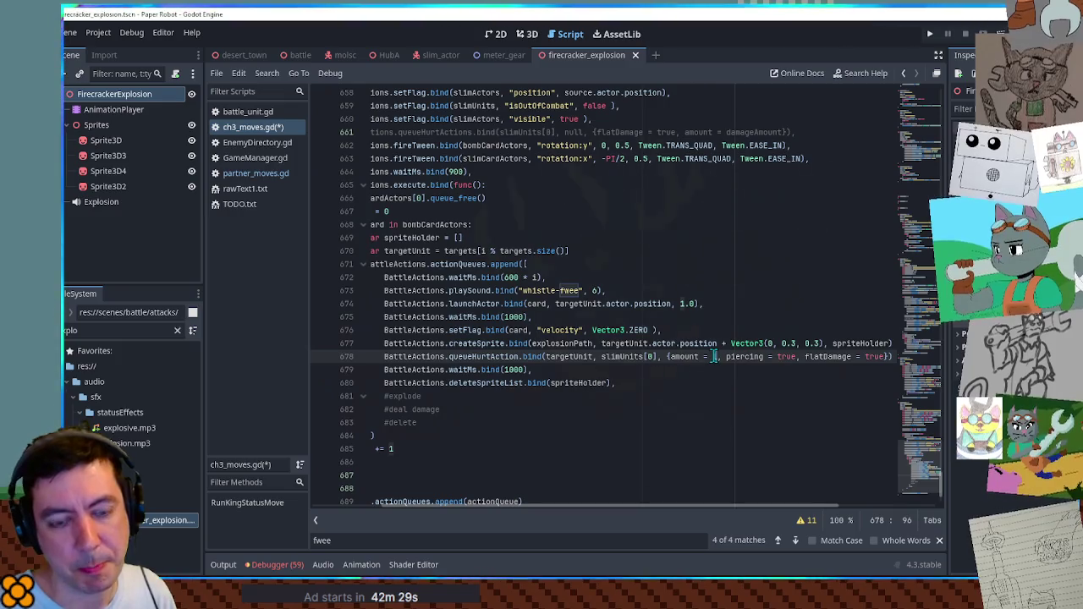
pyautogui.write('1')
# Remove the piercing and flatDamage options and set the hurt amount to 3.
pyautogui.moveTo(725, 356); pyautogui.dragTo(788, 357)
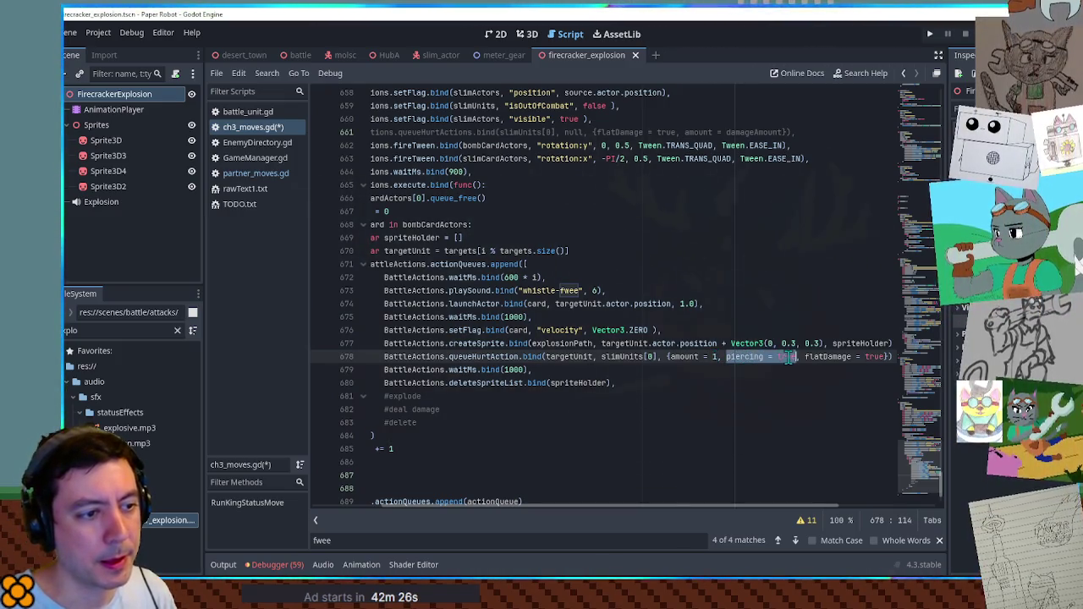
pyautogui.click(726, 357)
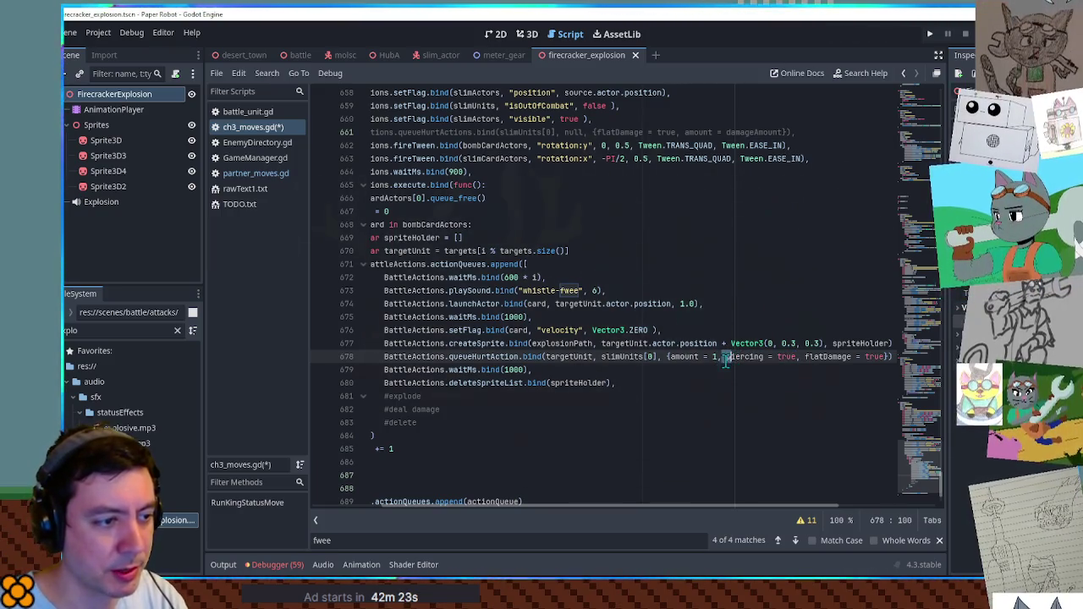
pyautogui.keyDown('shift'); pyautogui.click(888, 357); pyautogui.keyUp('shift')
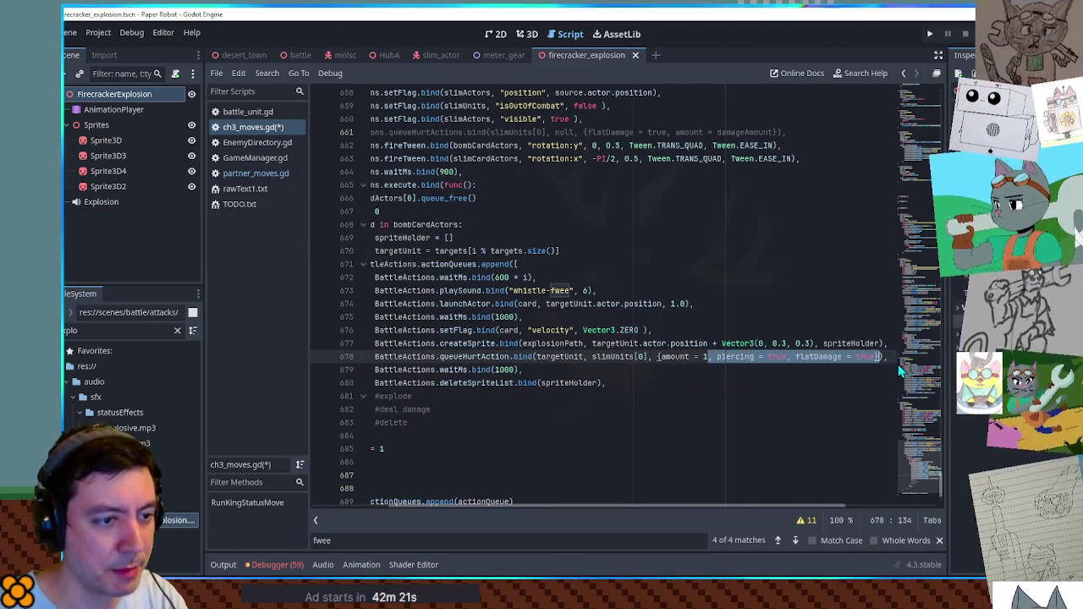
pyautogui.press('Left')
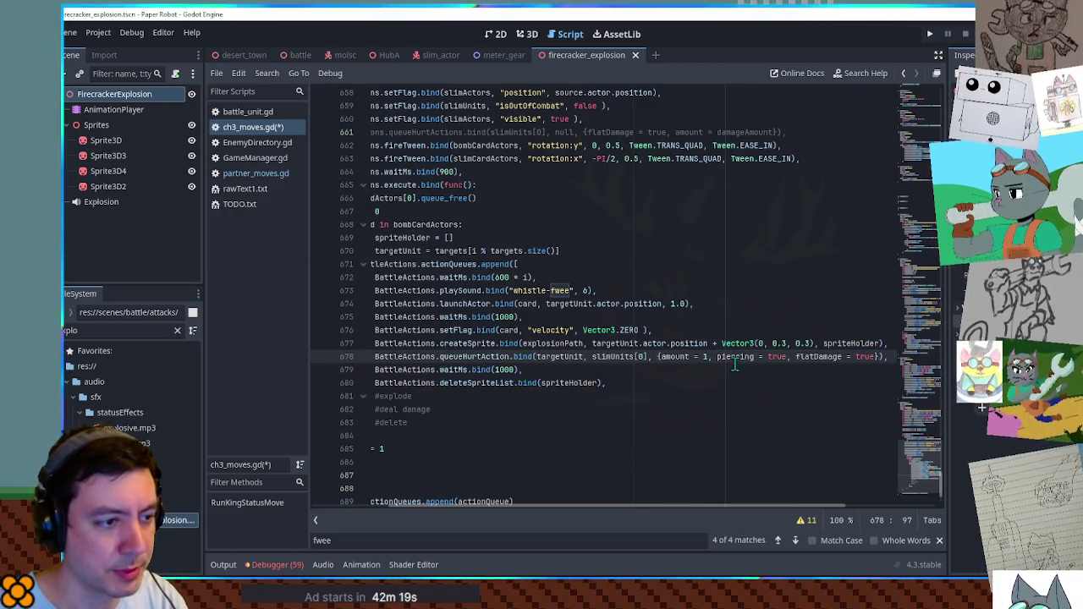
pyautogui.keyDown('shift'); pyautogui.click(876, 356); pyautogui.keyUp('shift')
pyautogui.press('BackSpace')
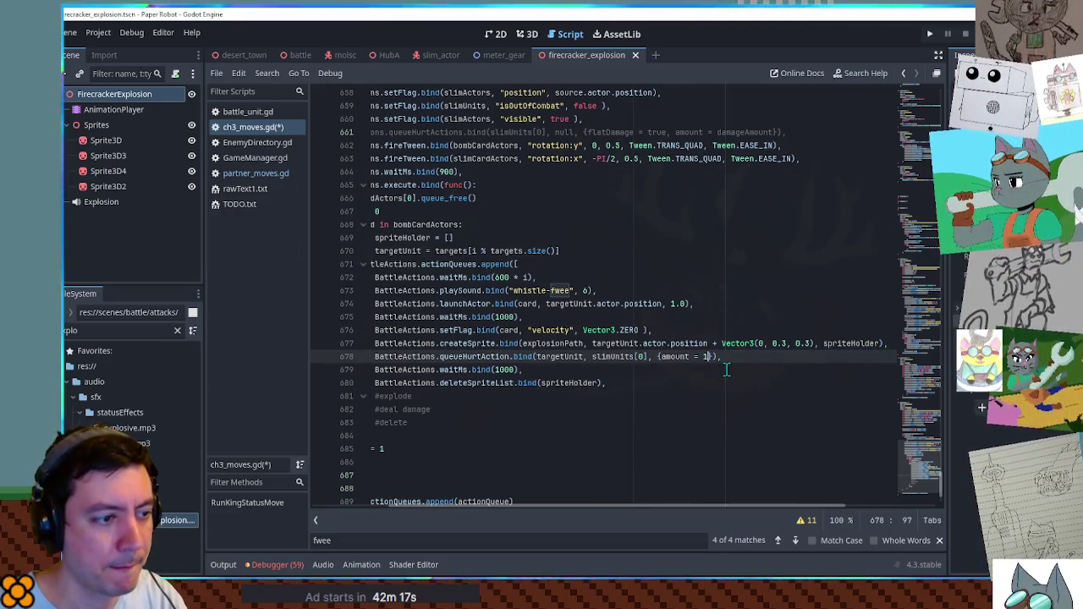
pyautogui.moveTo(650, 506)
pyautogui.mouseDown()
pyautogui.moveTo(573, 508)
pyautogui.moveTo(653, 509)
pyautogui.mouseUp()
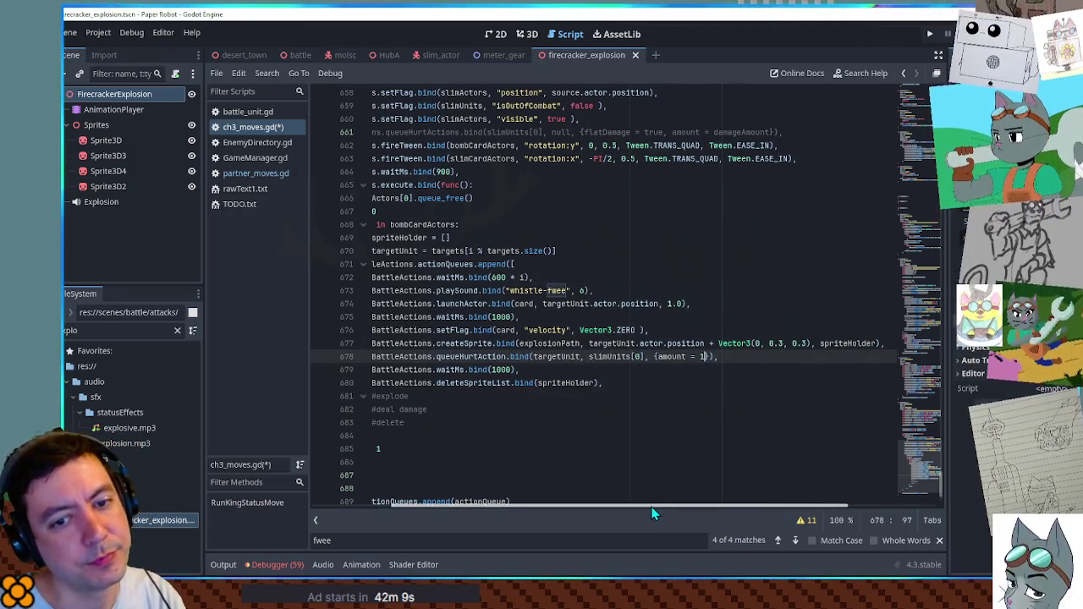
pyautogui.write('3')
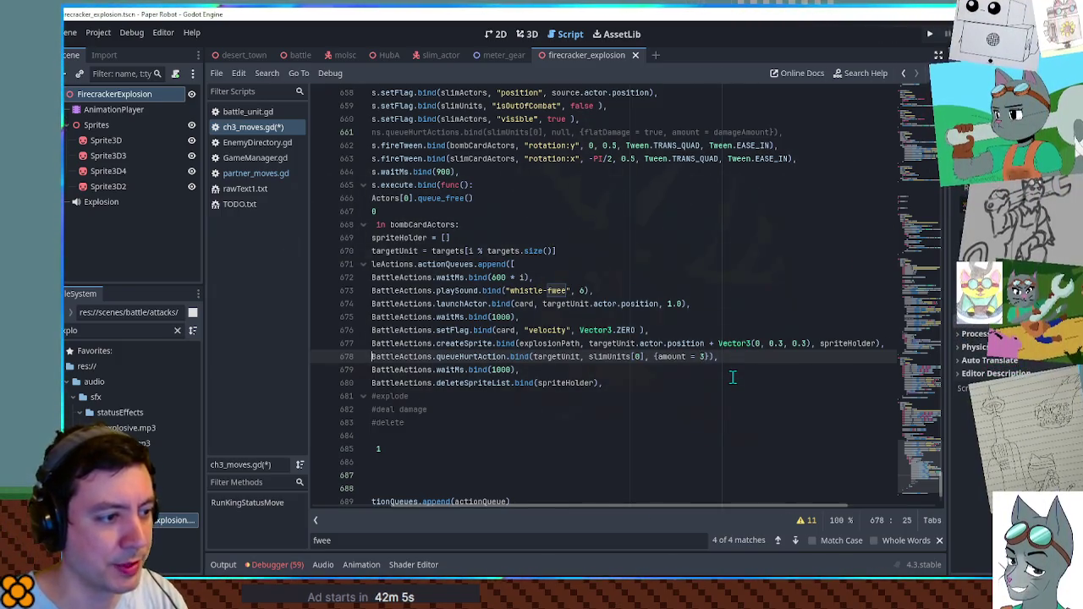
# Delete the #explode, #deal damage and #delete comments, save ch3_moves.gd, and close the firecracker_explosion scene.
pyautogui.press('Home')
pyautogui.click(870, 354)
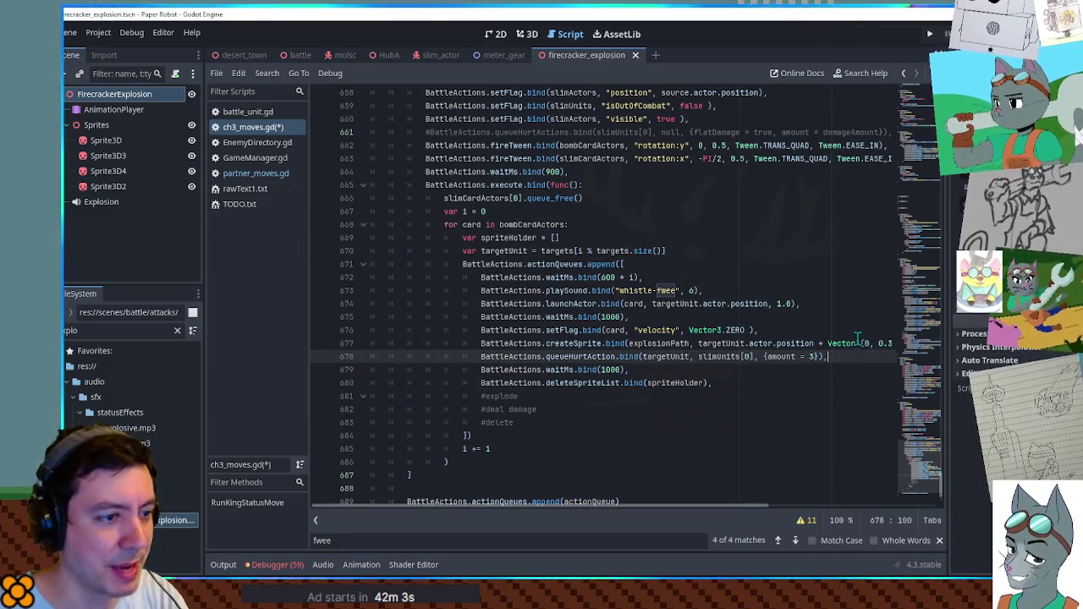
pyautogui.press('Home')
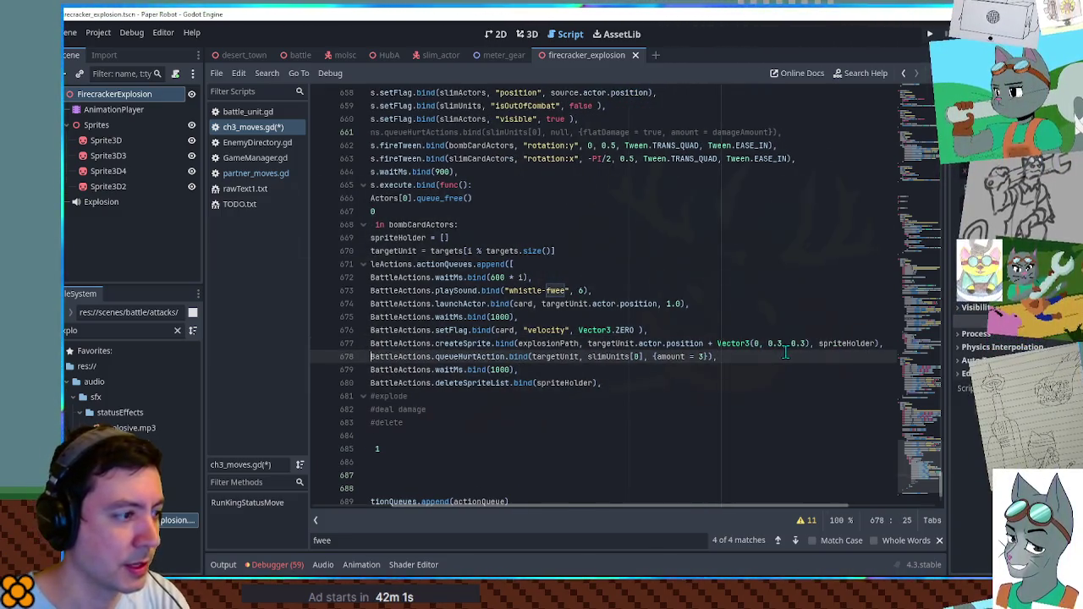
pyautogui.press('Home')
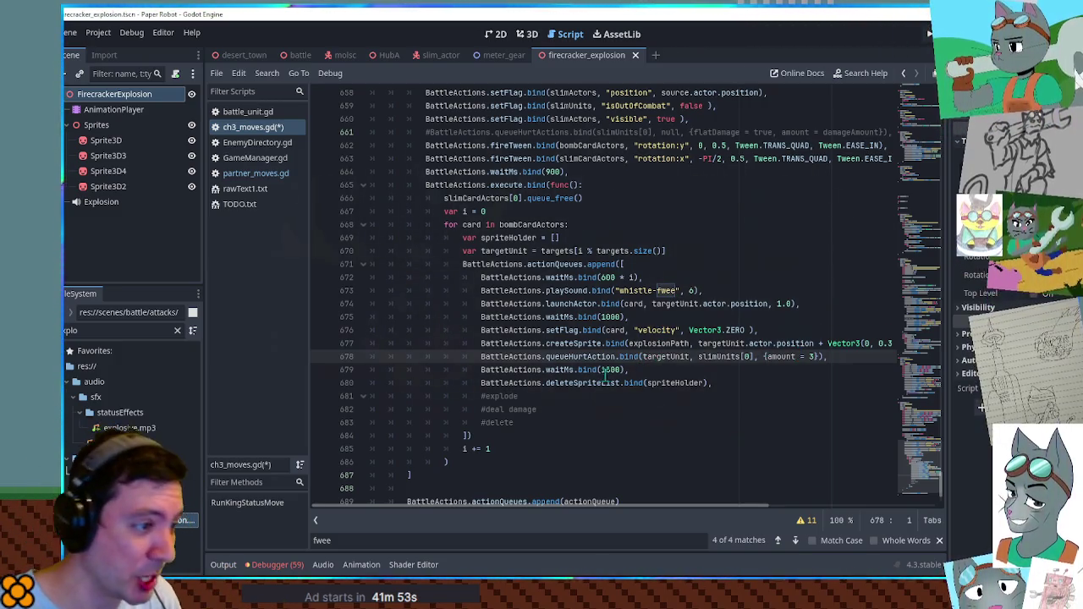
pyautogui.click(645, 385)
pyautogui.click(542, 396)
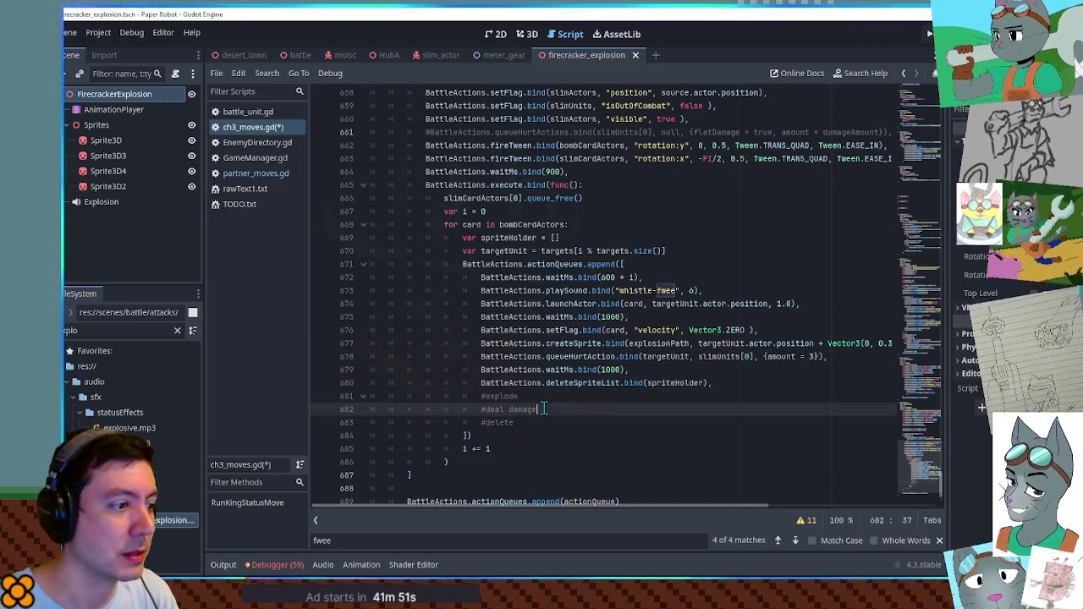
pyautogui.hotkey('ctrl', 'x')
pyautogui.hotkey('ctrl', 'x')
pyautogui.hotkey('ctrl', 'x')
pyautogui.click(561, 238)
pyautogui.hotkey('ctrl', 's')
pyautogui.hotkey('ctrl', 'shift', 'w')
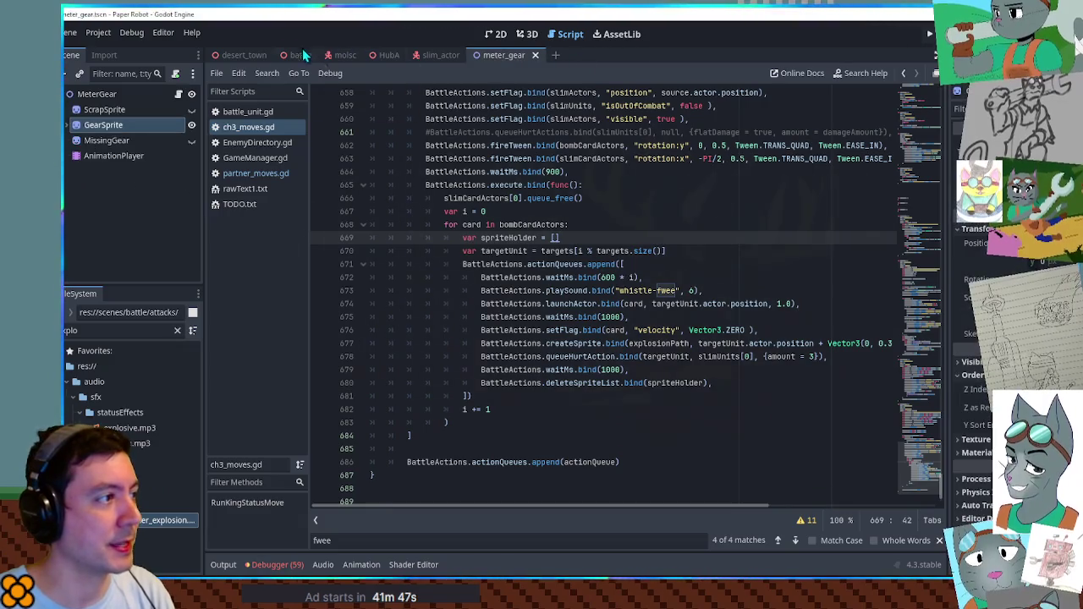
pyautogui.click(300, 55)
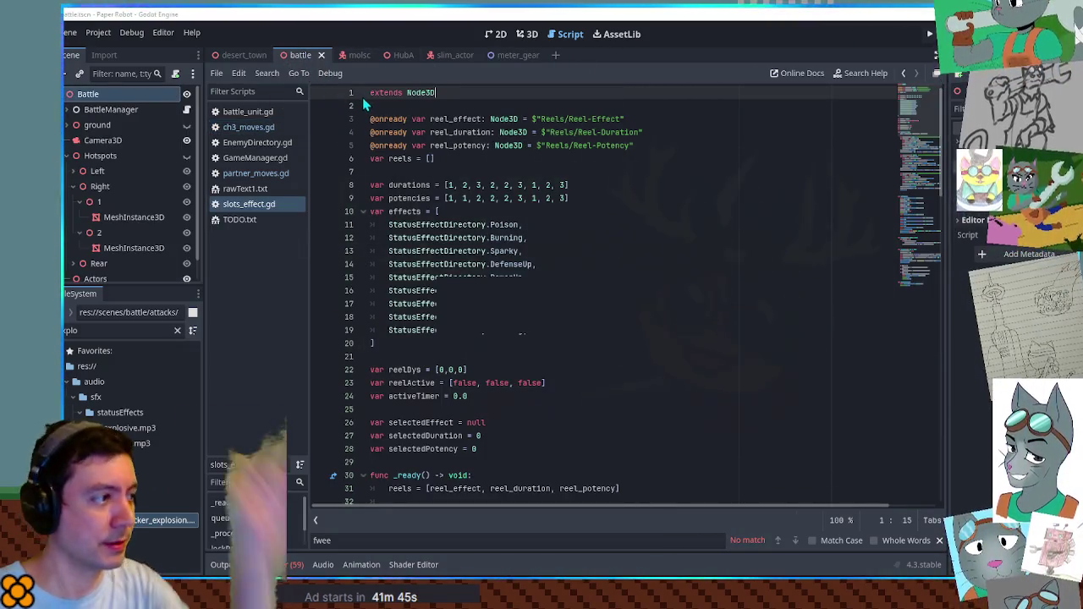
# Launch the game and navigate the battle menu to Grandma's Tactics options to trigger the bomb move.
pyautogui.press('F5')
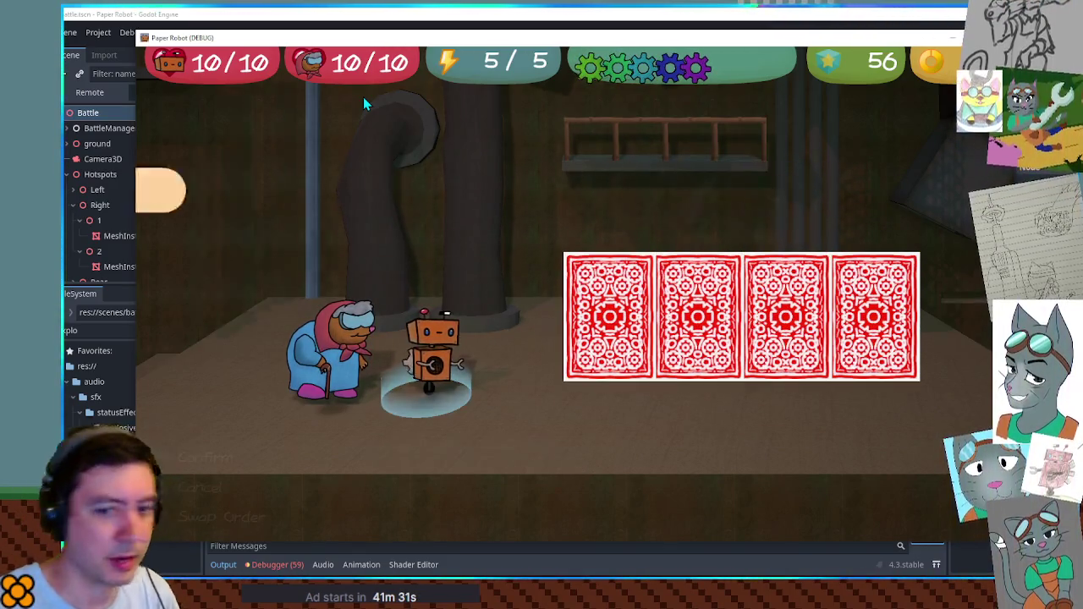
pyautogui.press('Up')
pyautogui.press('Up')
pyautogui.press('space')
pyautogui.press('space')
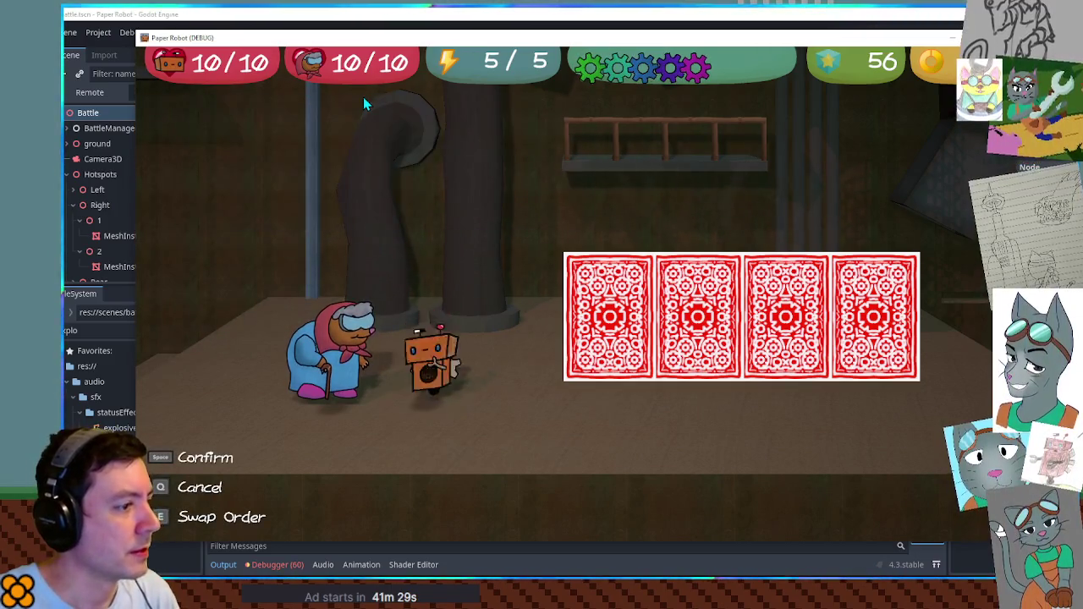
pyautogui.press('Up')
pyautogui.press('space')
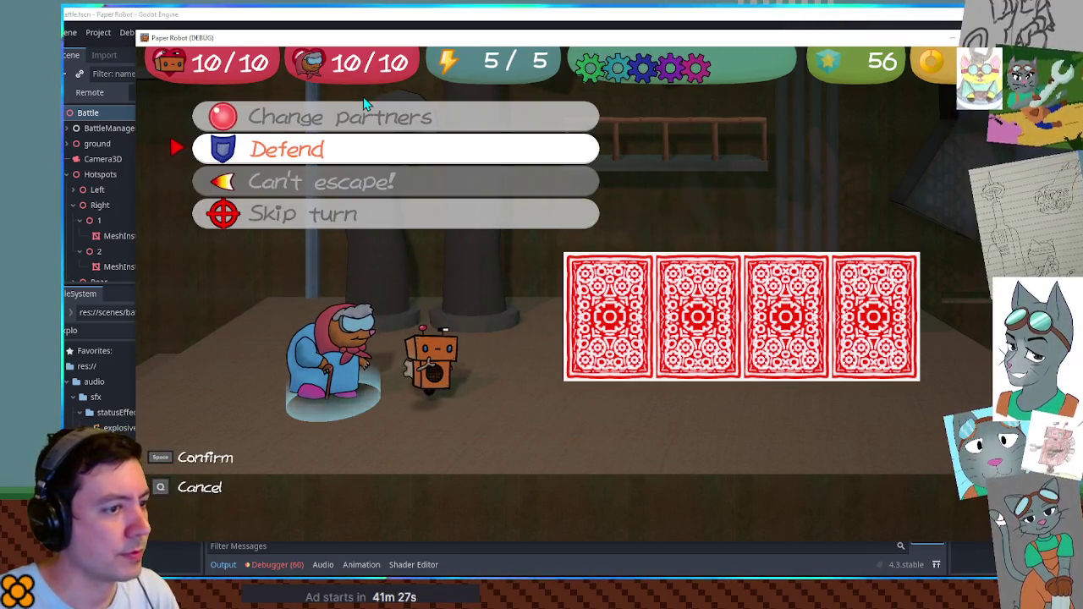
pyautogui.press('space')
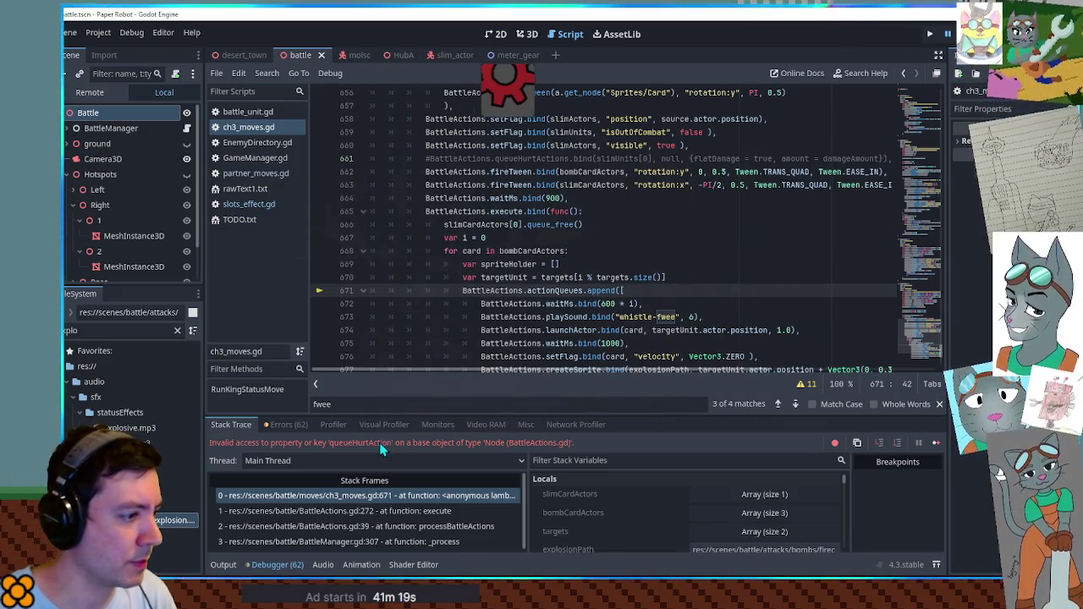
# Find queueHurtAction, delete the commented-out hurt line, fix the call to queueHurtActions, and stop the game.
pyautogui.scroll(-3, 622, 239)
pyautogui.doubleClick(570, 265)
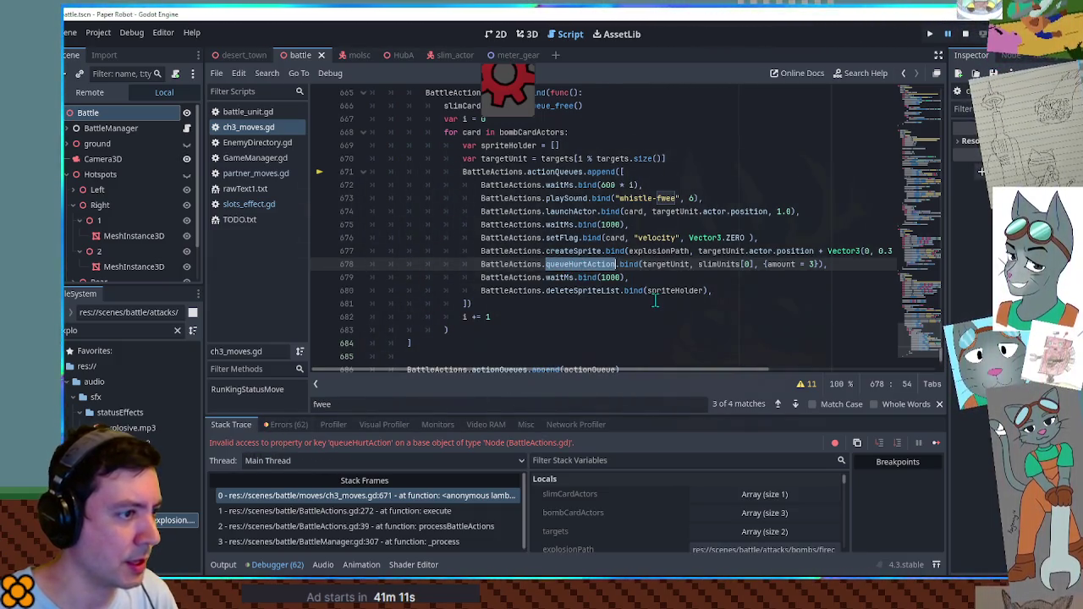
pyautogui.hotkey('ctrl', 'f')
pyautogui.scroll(3, 575, 292)
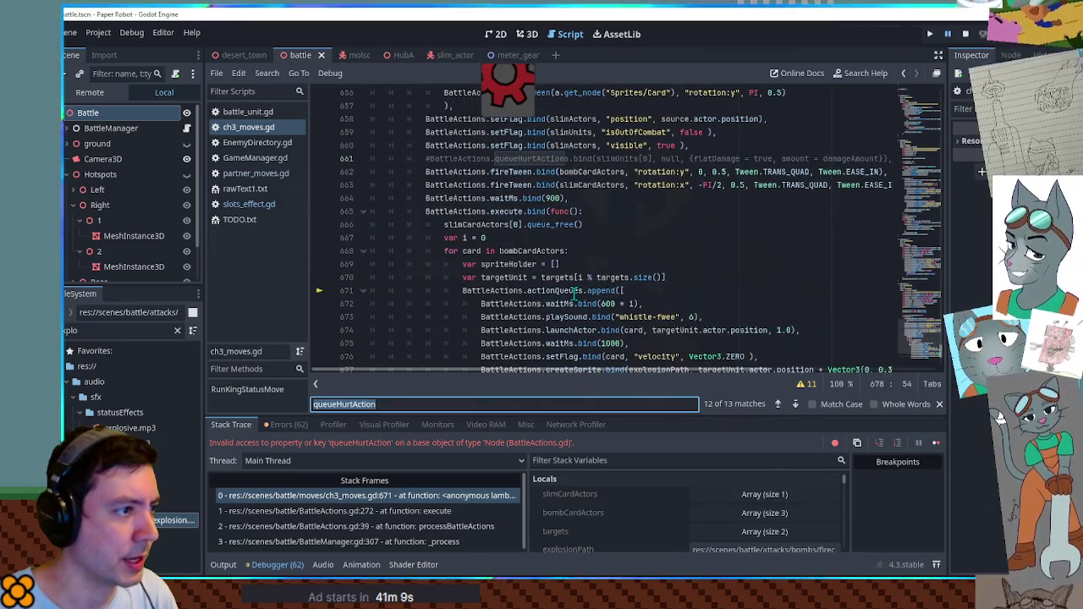
pyautogui.scroll(-2, 574, 292)
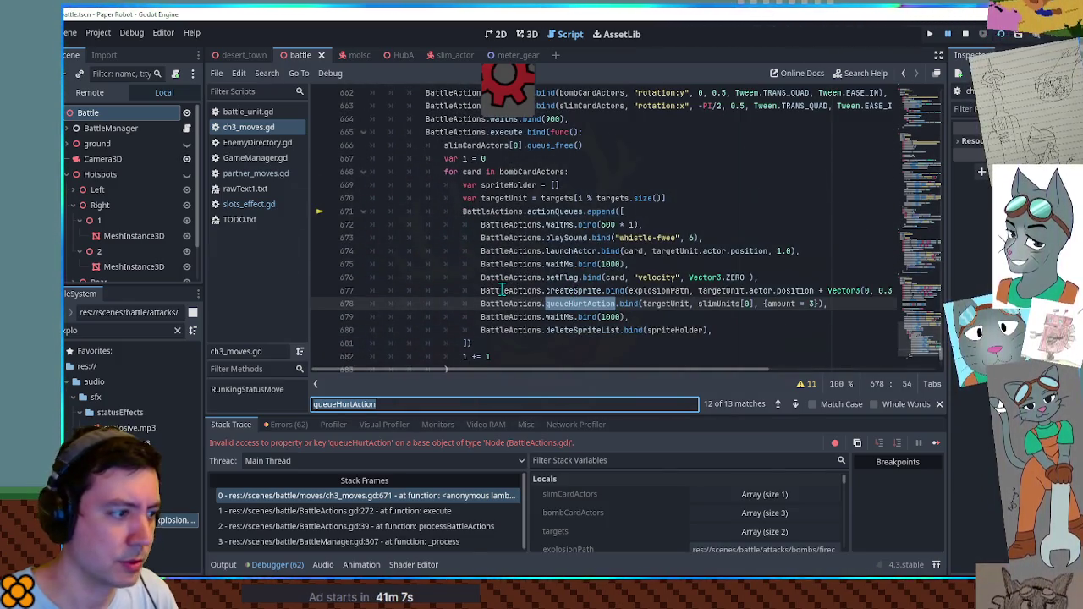
pyautogui.moveTo(502, 290)
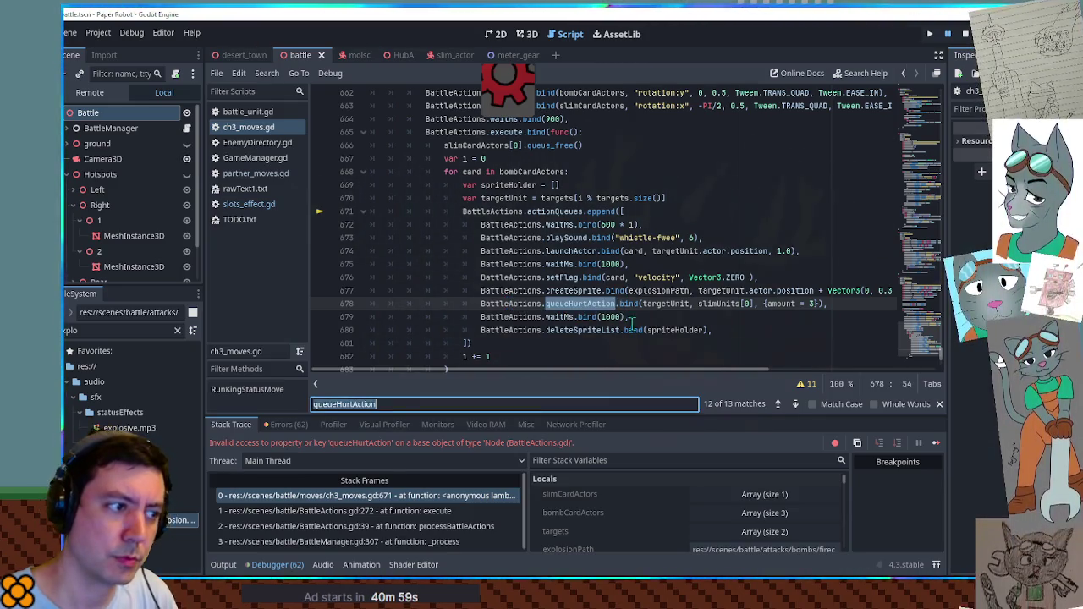
pyautogui.click(778, 405)
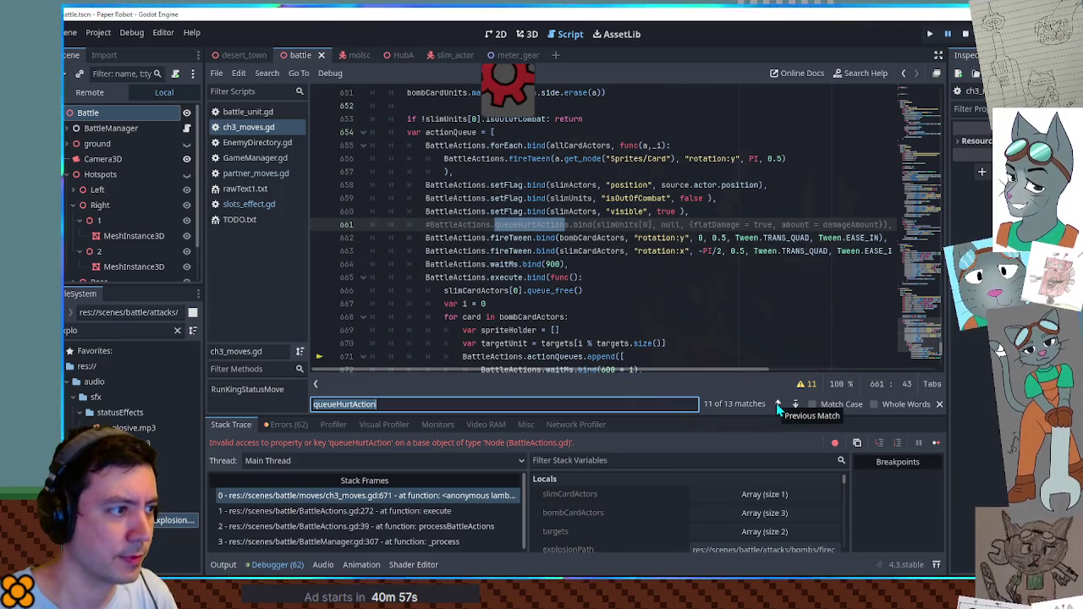
pyautogui.hotkey('ctrl', 'shift', 'k')
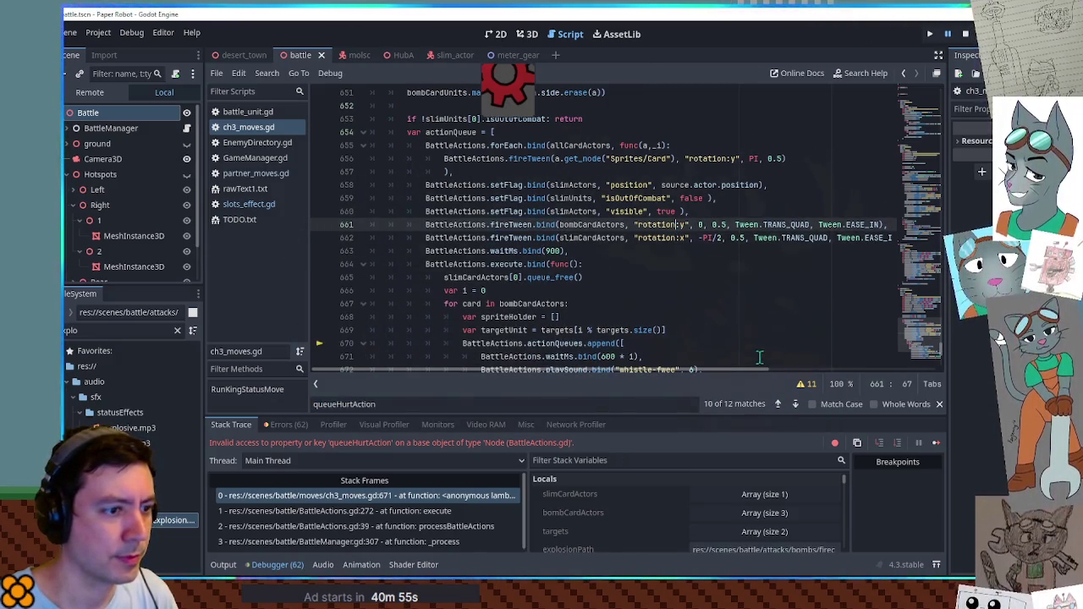
pyautogui.press('F3')
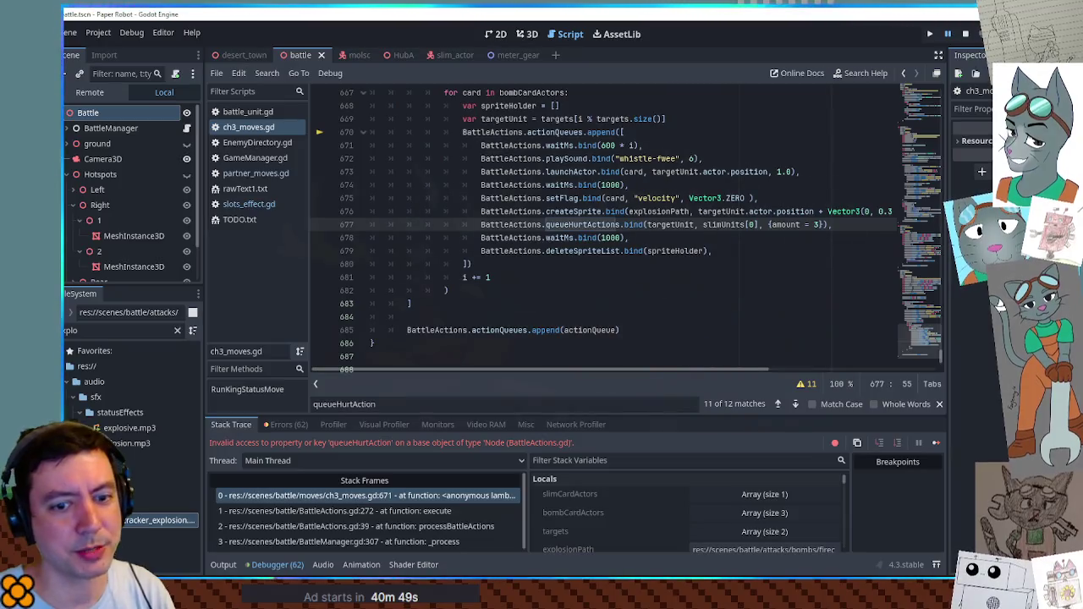
pyautogui.click(964, 34)
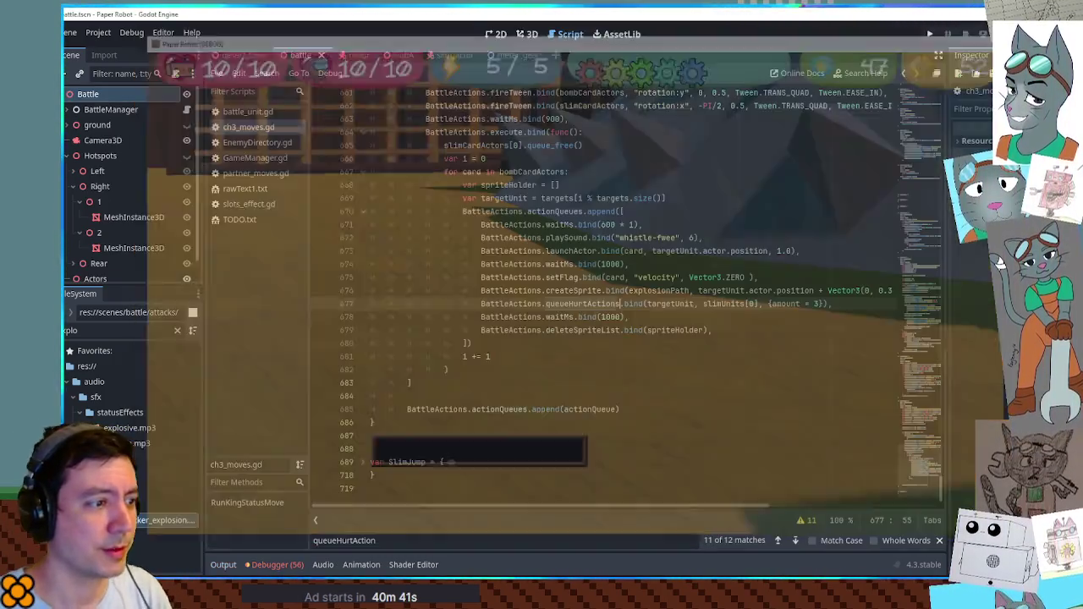
# Run the game, have the robot and Grandma both Defend to watch the bomb attack, then close it.
pyautogui.moveTo(628, 264); pyautogui.dragTo(690, 252)
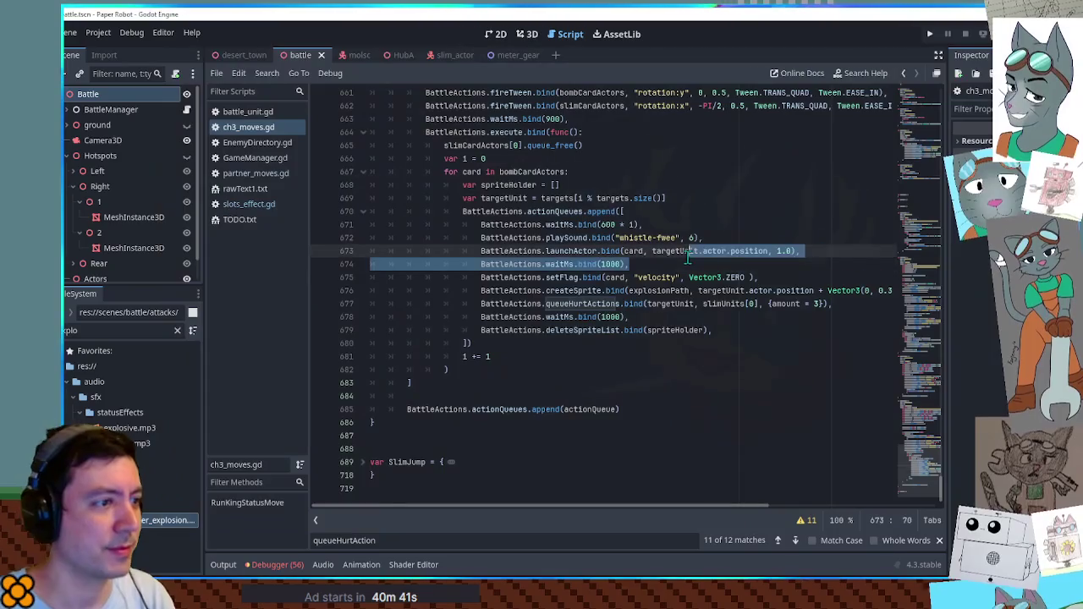
pyautogui.press('F5')
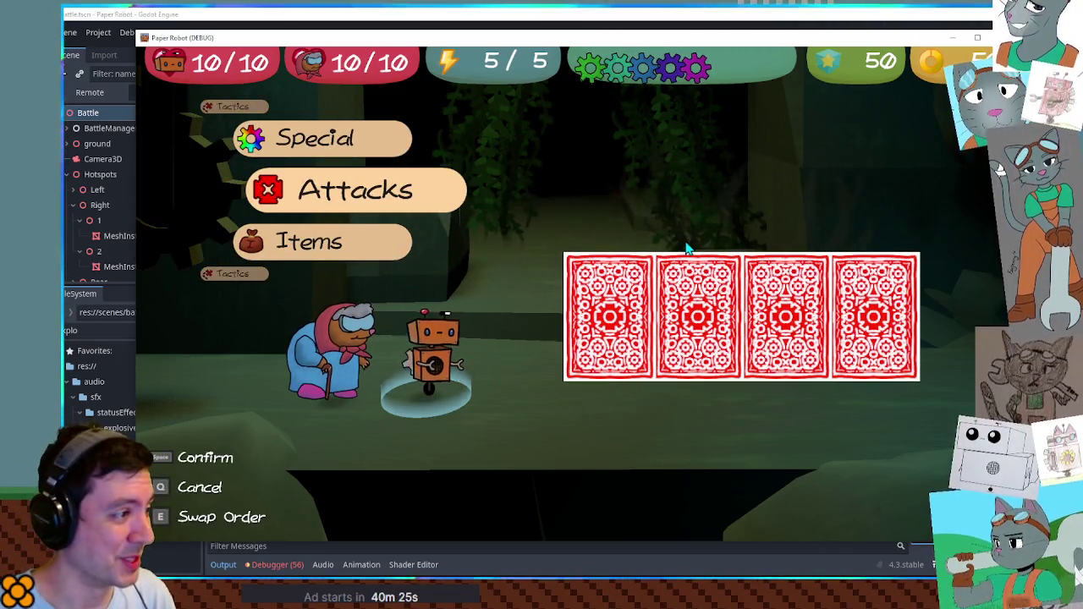
pyautogui.press('Up')
pyautogui.press('Up')
pyautogui.press('space')
pyautogui.press('Down')
pyautogui.press('space')
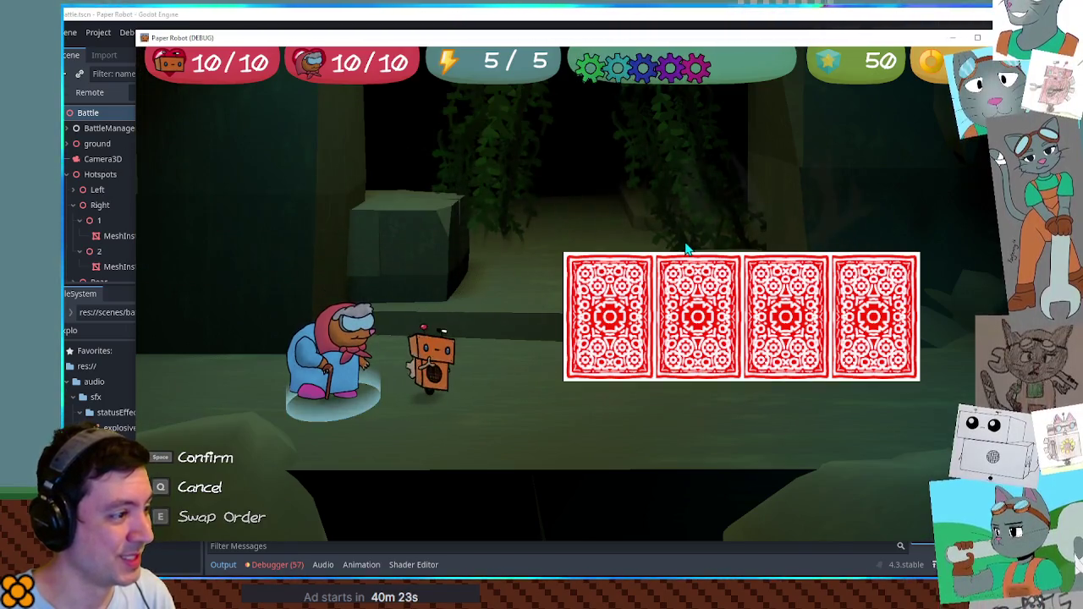
pyautogui.press('Up')
pyautogui.press('space')
pyautogui.press('Down')
pyautogui.press('space')
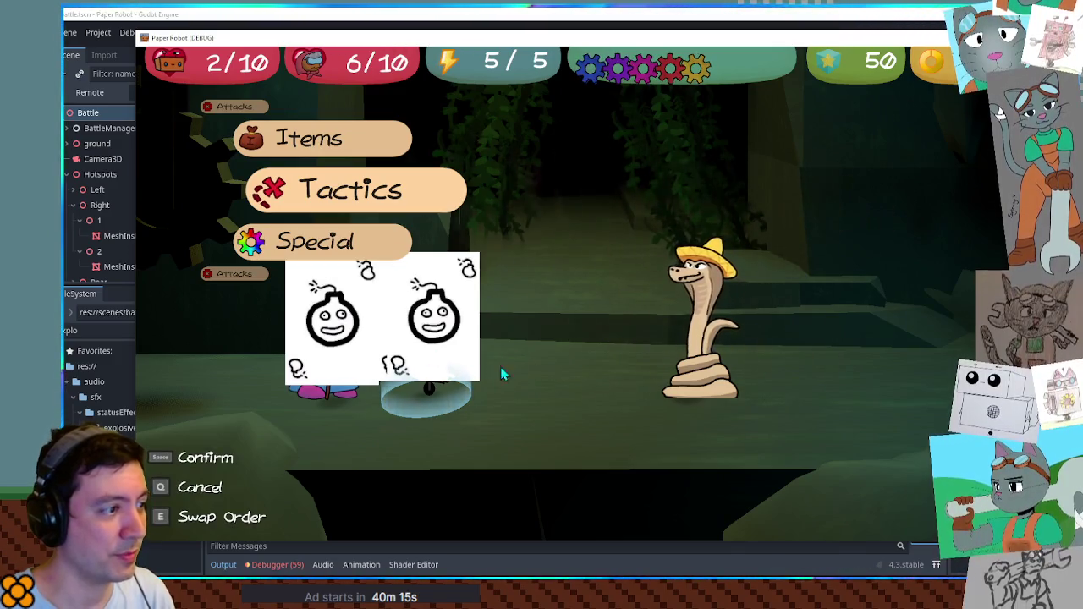
pyautogui.press('F8')
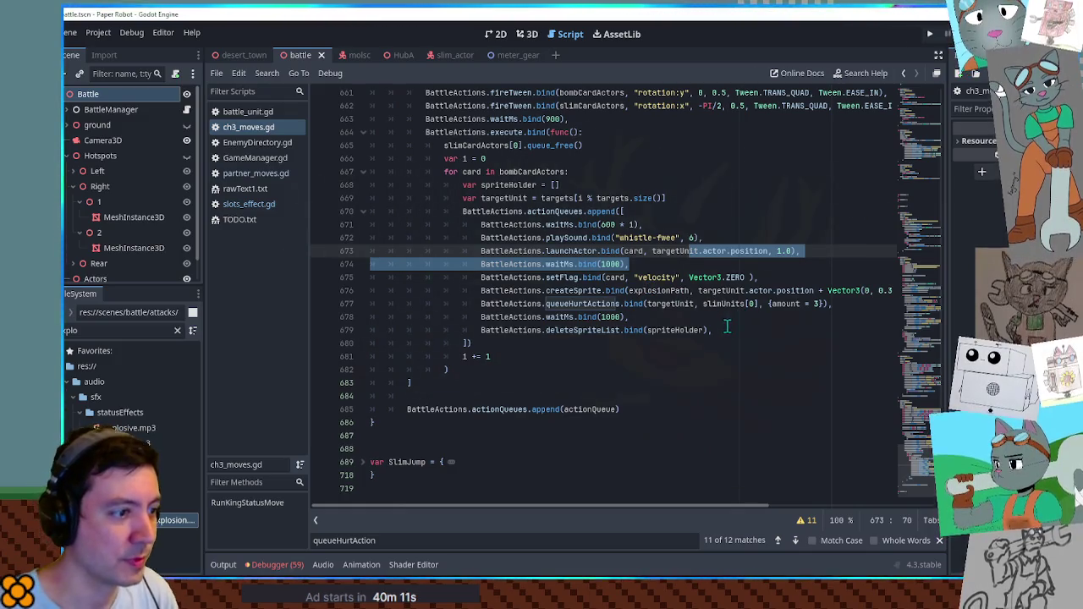
# Replace line 675's velocity reset with deleteSpriteList.bind([card]) and run the game.
pyautogui.moveTo(726, 327); pyautogui.dragTo(729, 320)
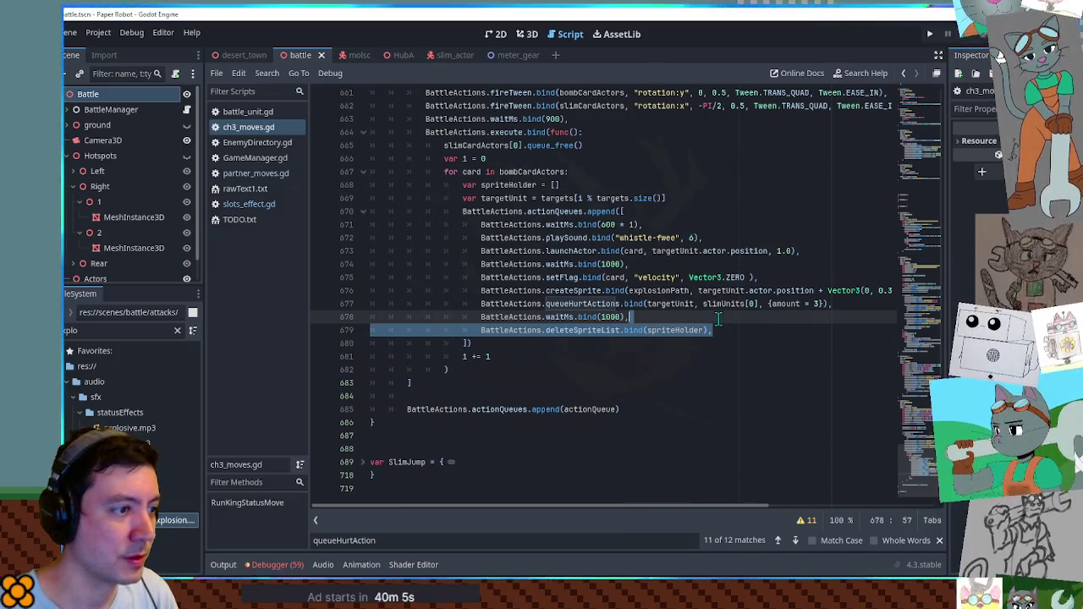
pyautogui.hotkey('ctrl', 'c')
pyautogui.tripleClick(760, 279)
pyautogui.hotkey('ctrl', 'v')
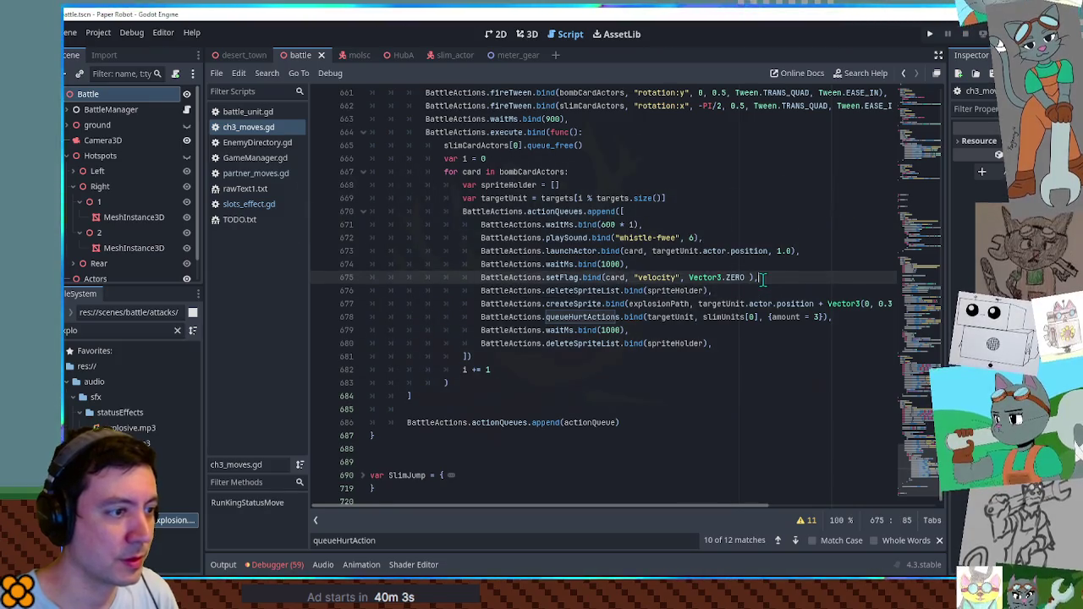
pyautogui.doubleClick(671, 278)
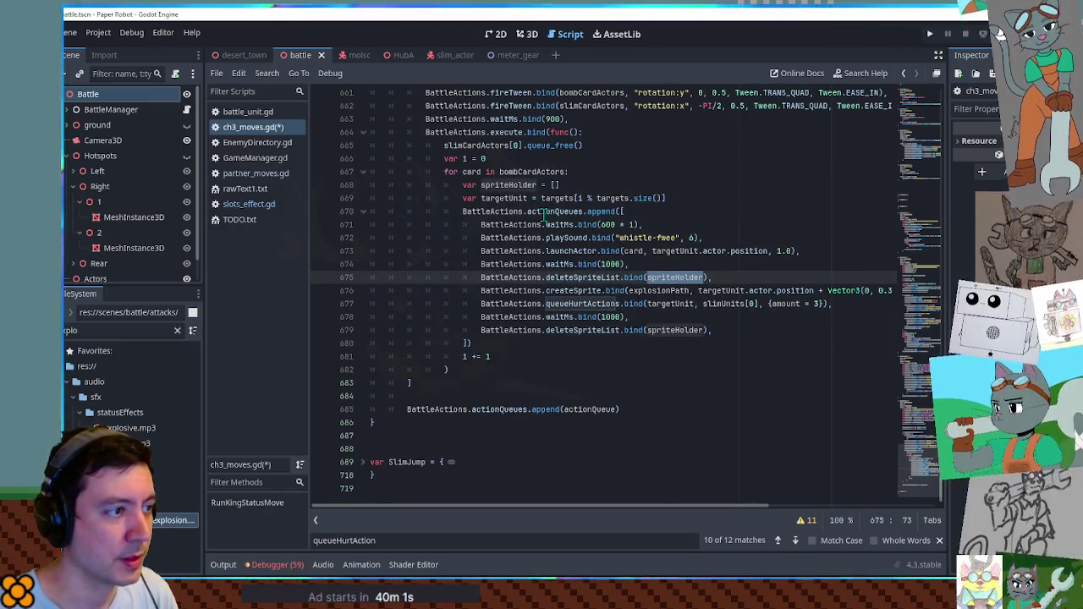
pyautogui.doubleClick(471, 171)
pyautogui.doubleClick(671, 277)
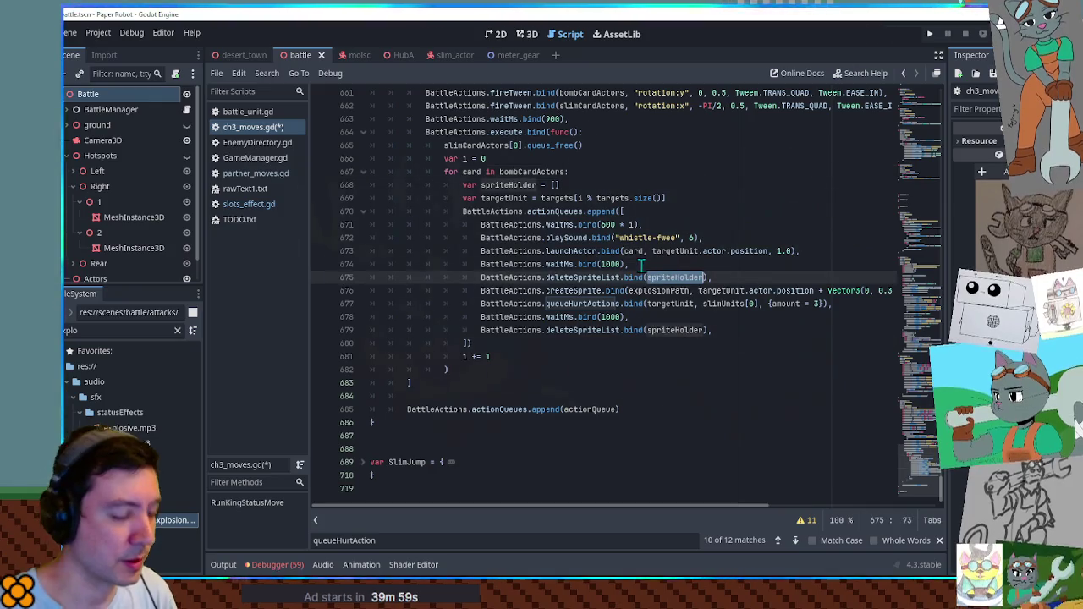
pyautogui.write('[card]')
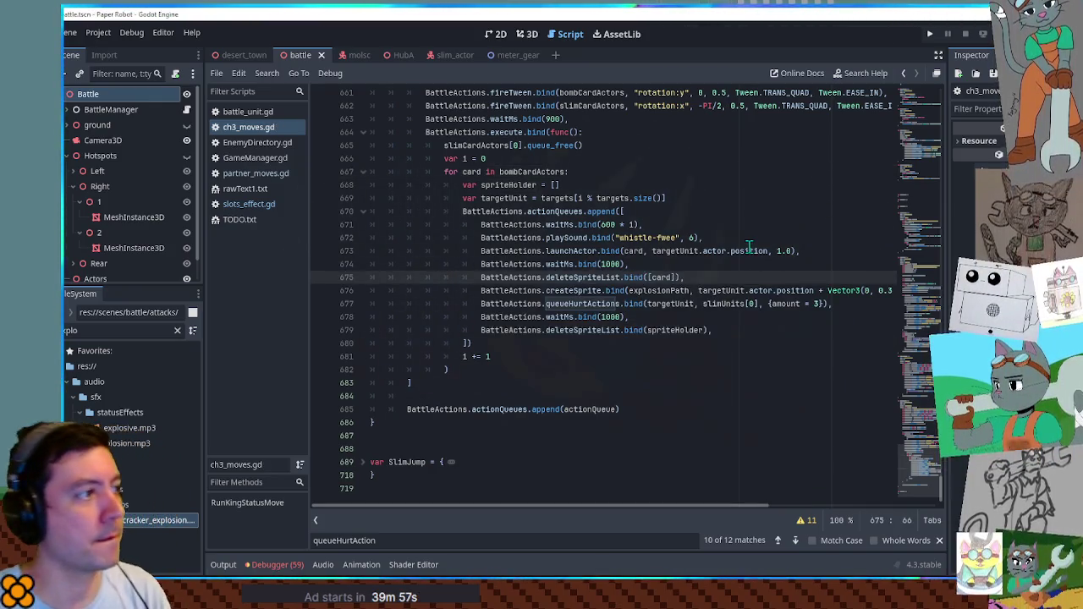
pyautogui.click(748, 250)
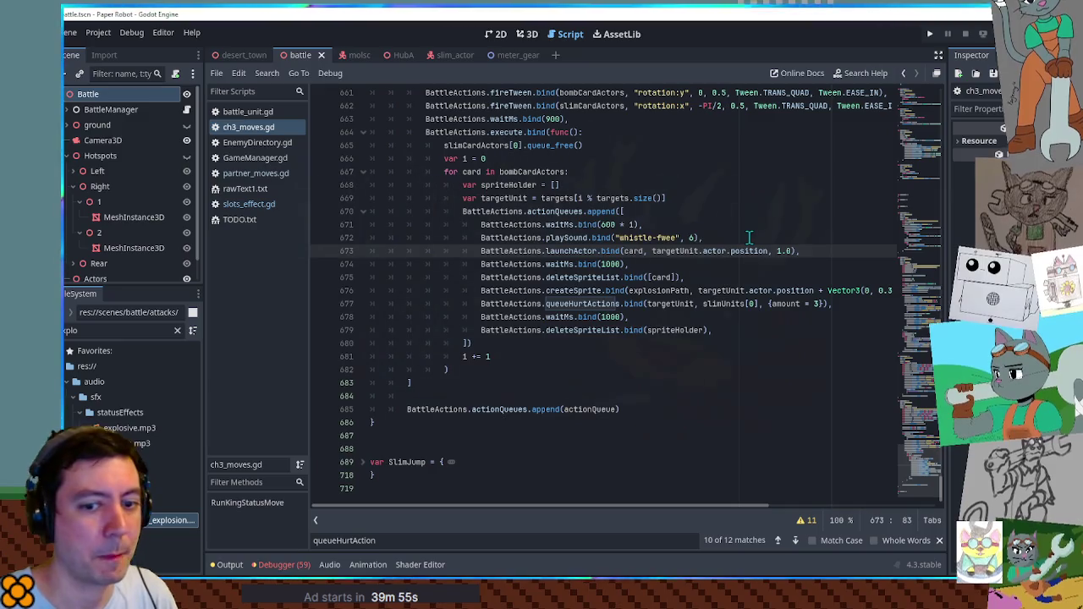
pyautogui.press('F5')
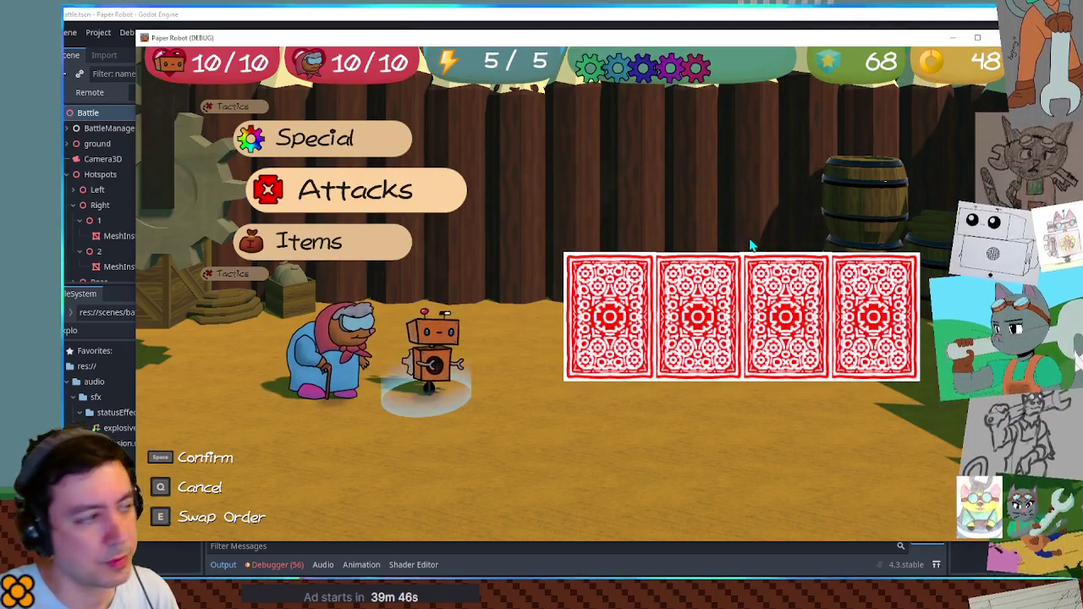
# Have the robot and Grandma Defend, watch bombs drop them to 3/10 and 6/10 HP, then close the game.
pyautogui.press('Left')
pyautogui.press('space')
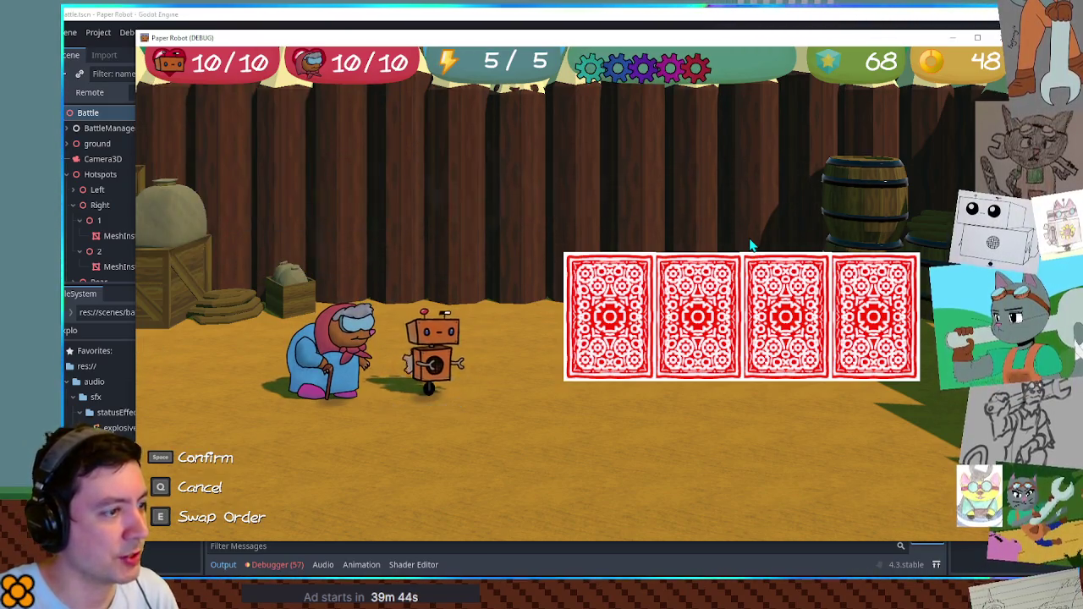
pyautogui.press('Left')
pyautogui.press('space')
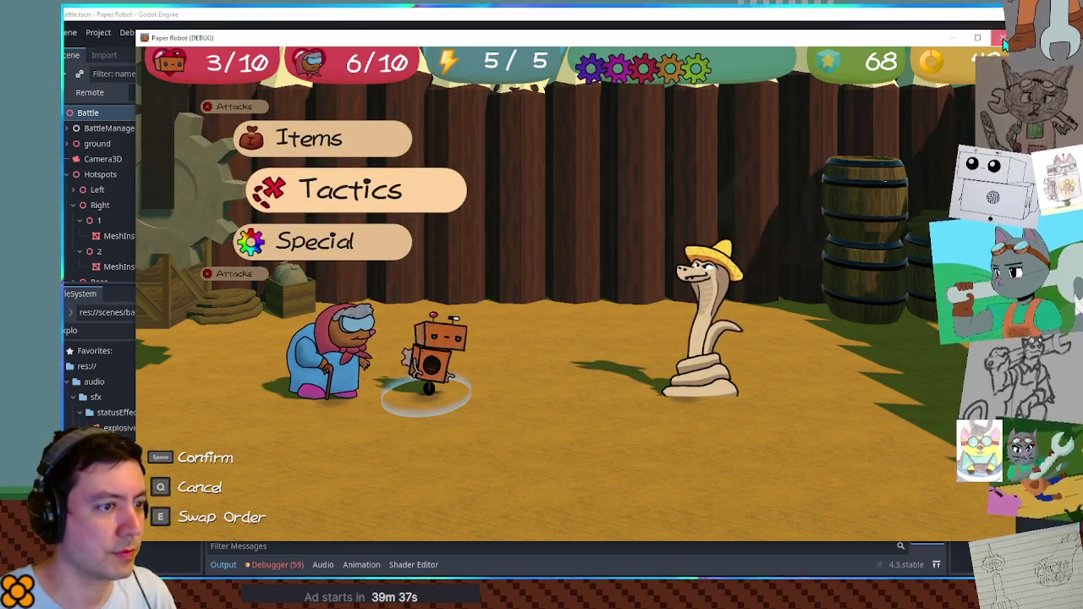
pyautogui.press('F8')
pyautogui.scroll(2, 610, 287)
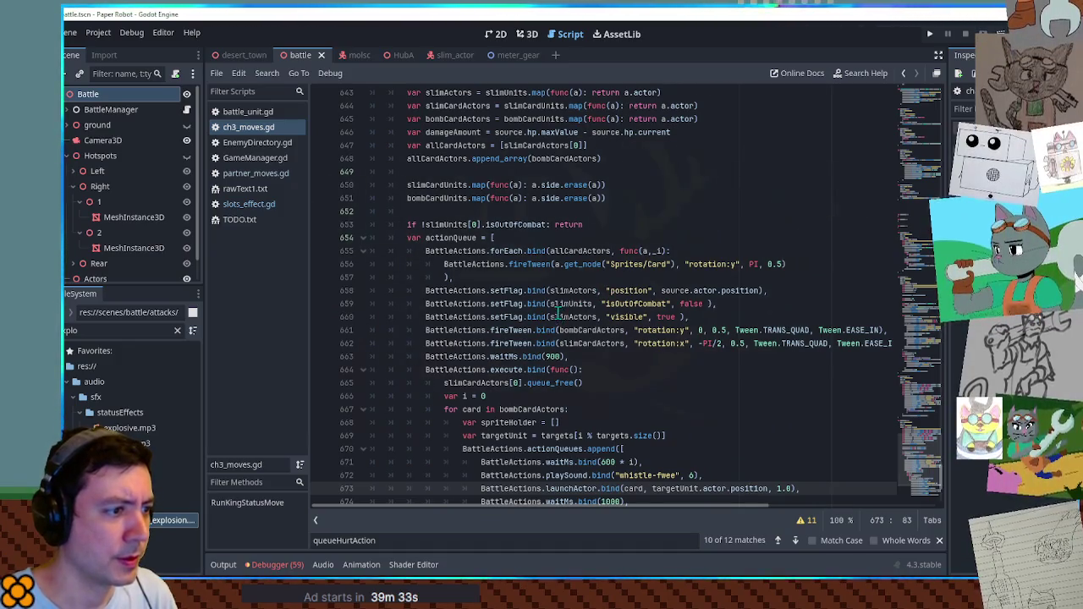
# Change the slimCardActors rotation tween duration on line 662 from 0.5 to 1.0.
pyautogui.scroll(-2, 558, 313)
pyautogui.click(508, 303)
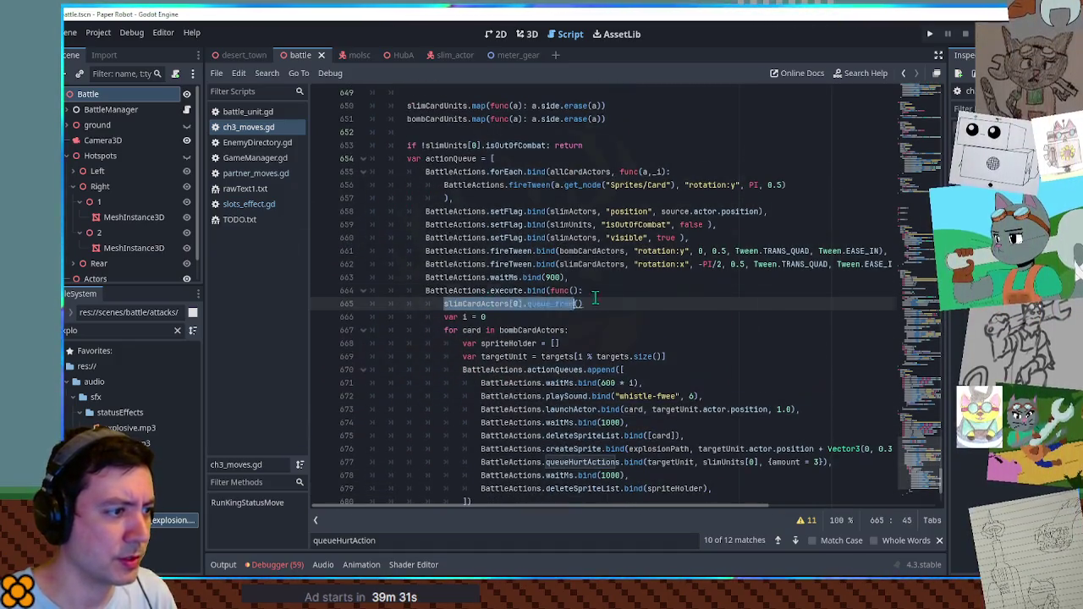
pyautogui.moveTo(544, 303)
pyautogui.mouseDown()
pyautogui.moveTo(582, 304)
pyautogui.moveTo(440, 306)
pyautogui.mouseUp()
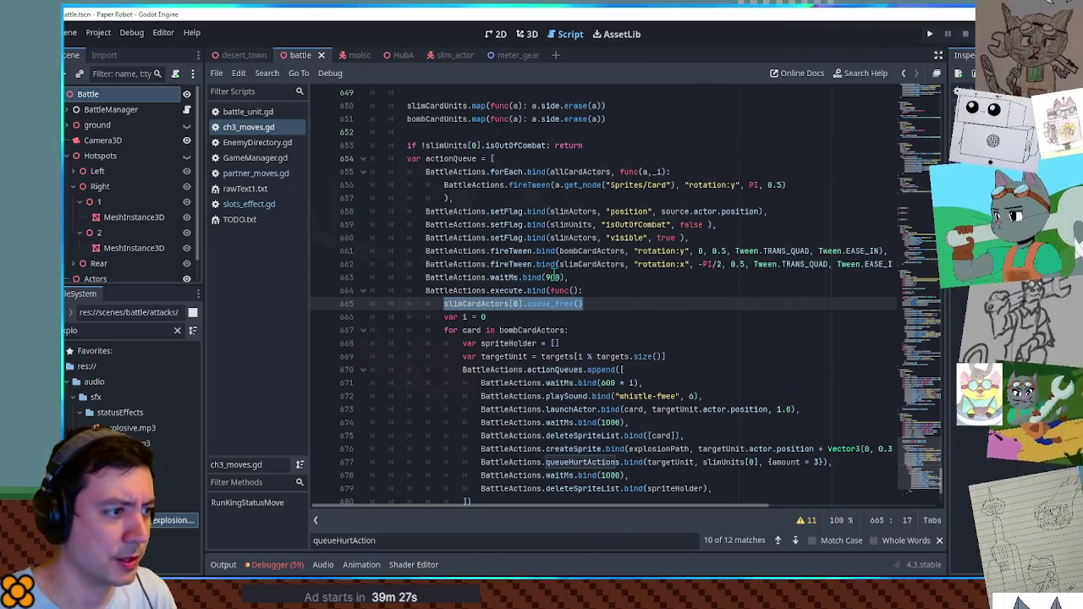
pyautogui.click(548, 277)
pyautogui.press('Right')
pyautogui.press('Right')
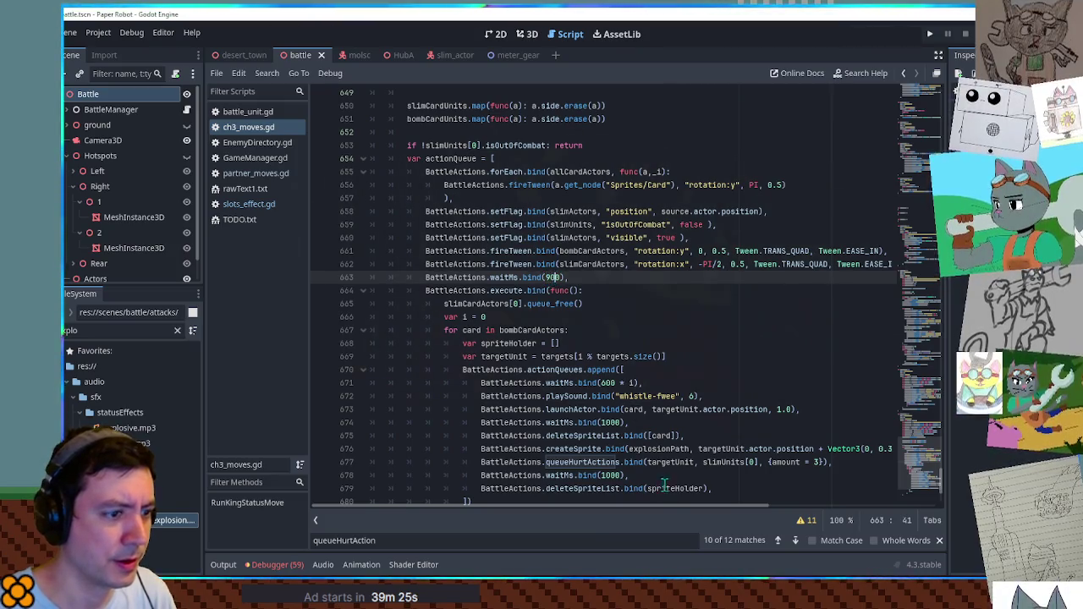
pyautogui.moveTo(676, 505)
pyautogui.mouseDown()
pyautogui.moveTo(750, 516)
pyautogui.moveTo(664, 507)
pyautogui.mouseUp()
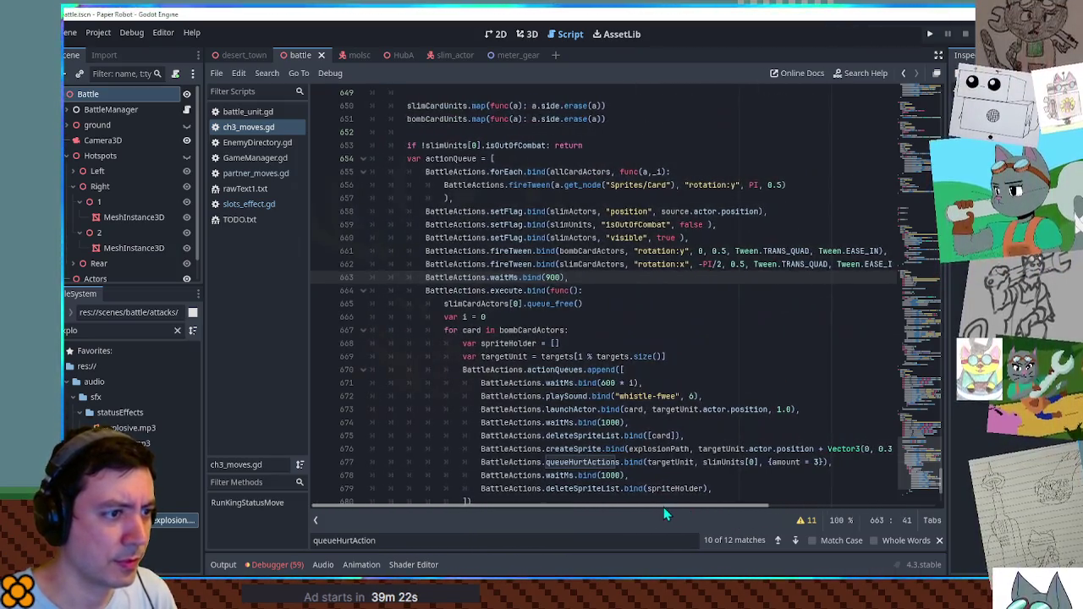
pyautogui.click(741, 264)
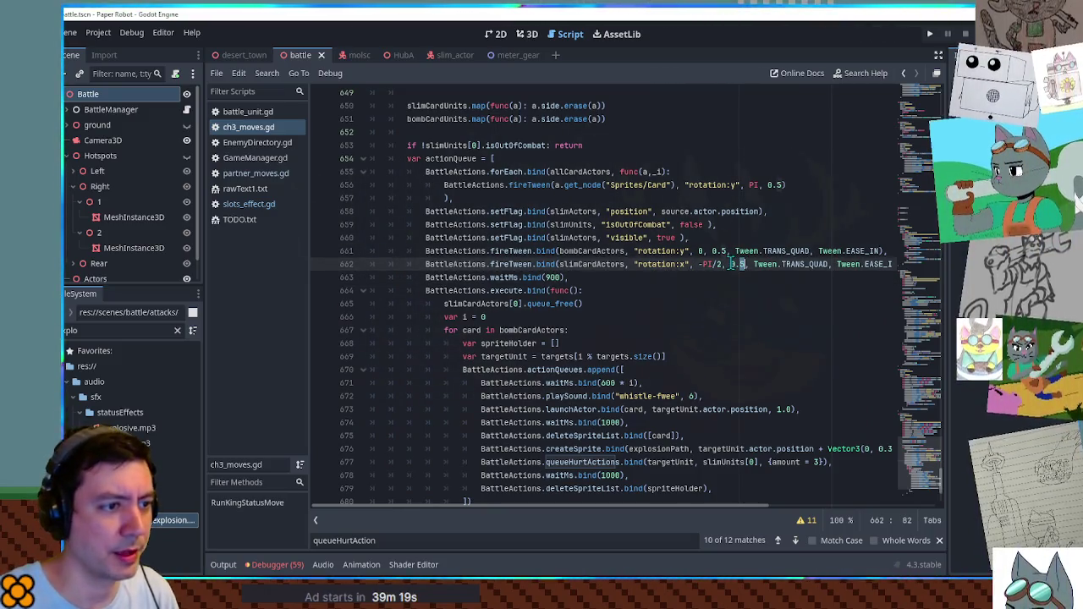
pyautogui.write('1.0')
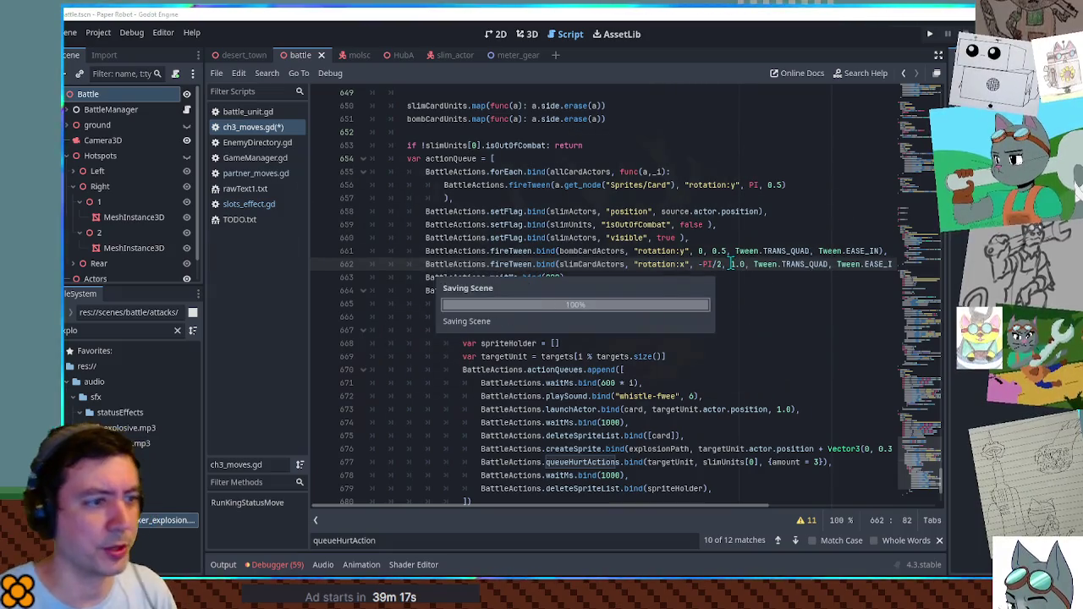
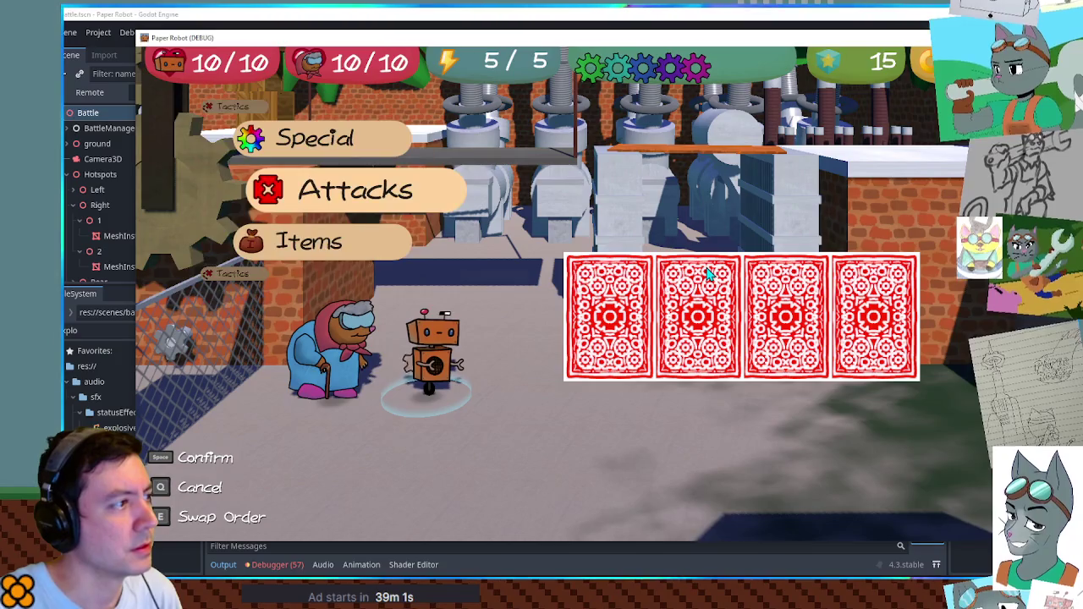
# Choose Tactics > Defend so the robot defends this turn.
pyautogui.press('s')
pyautogui.press('s')
pyautogui.press('space')
pyautogui.press('s')
pyautogui.press('space')
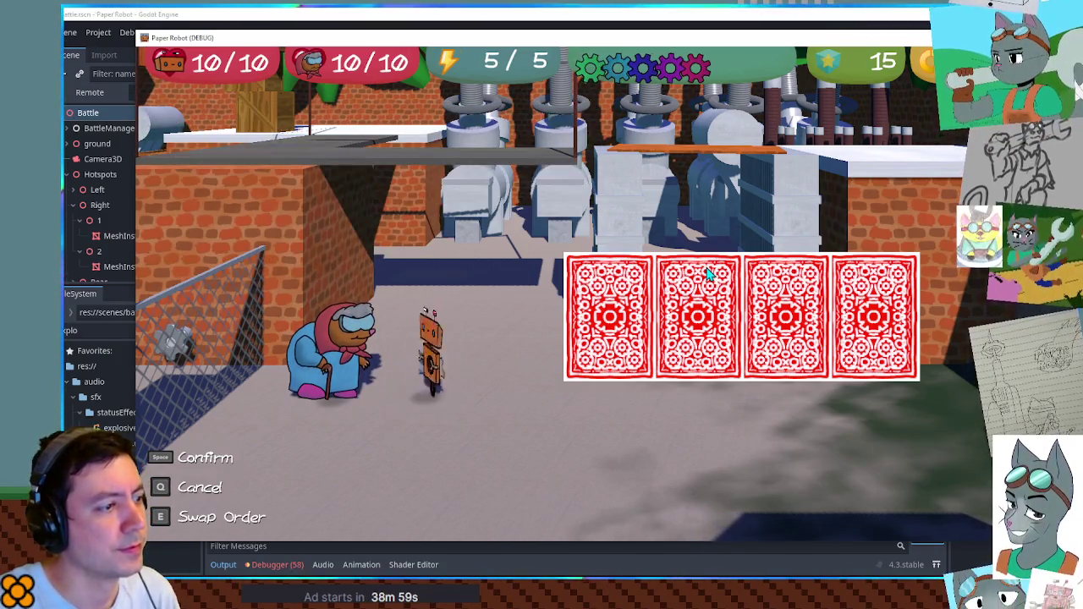
# Browse the attacks list, swap the party order, and stop the game once the snake appears.
pyautogui.press('space')
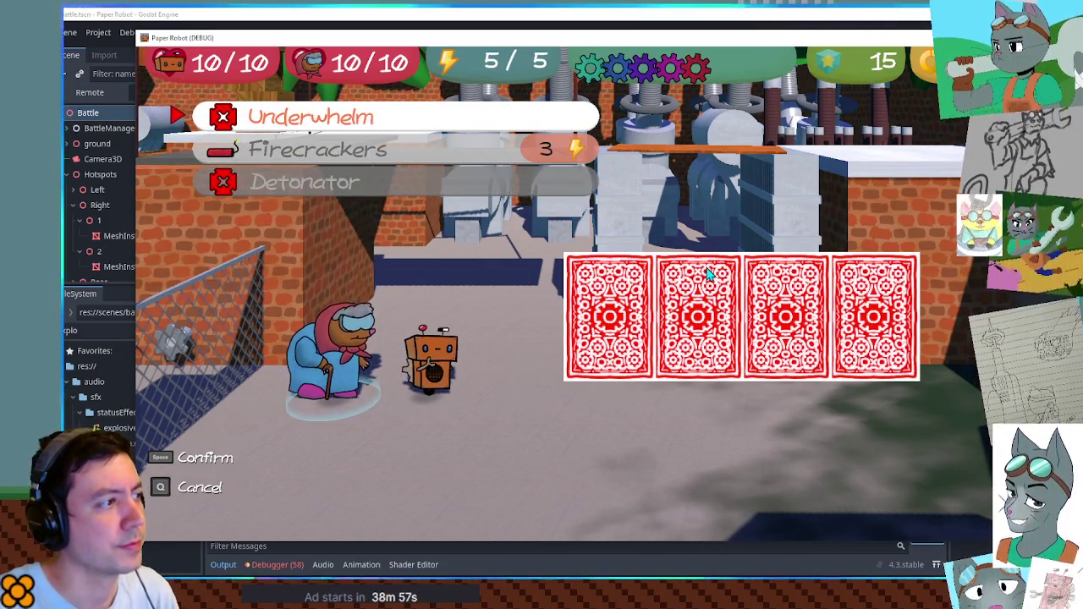
pyautogui.press('q')
pyautogui.press('w')
pyautogui.press('space')
pyautogui.press('space')
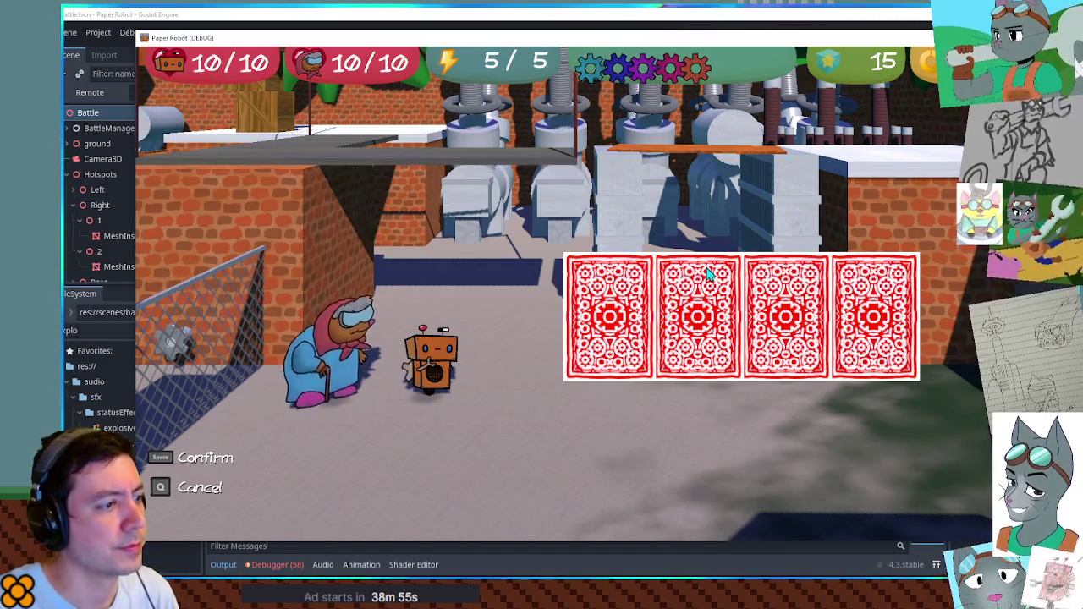
pyautogui.press('space')
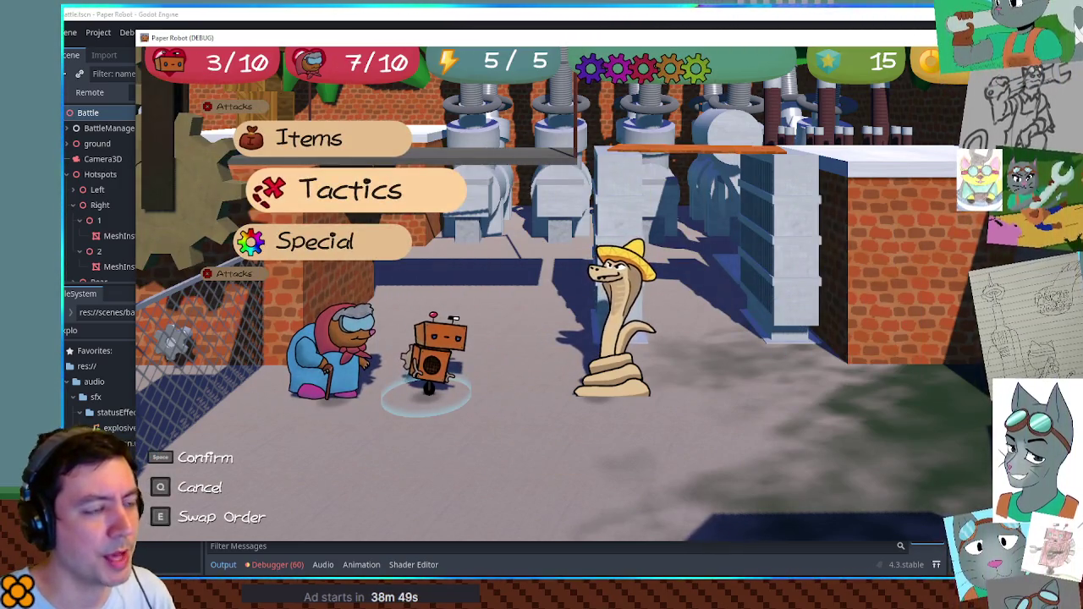
pyautogui.press('F8')
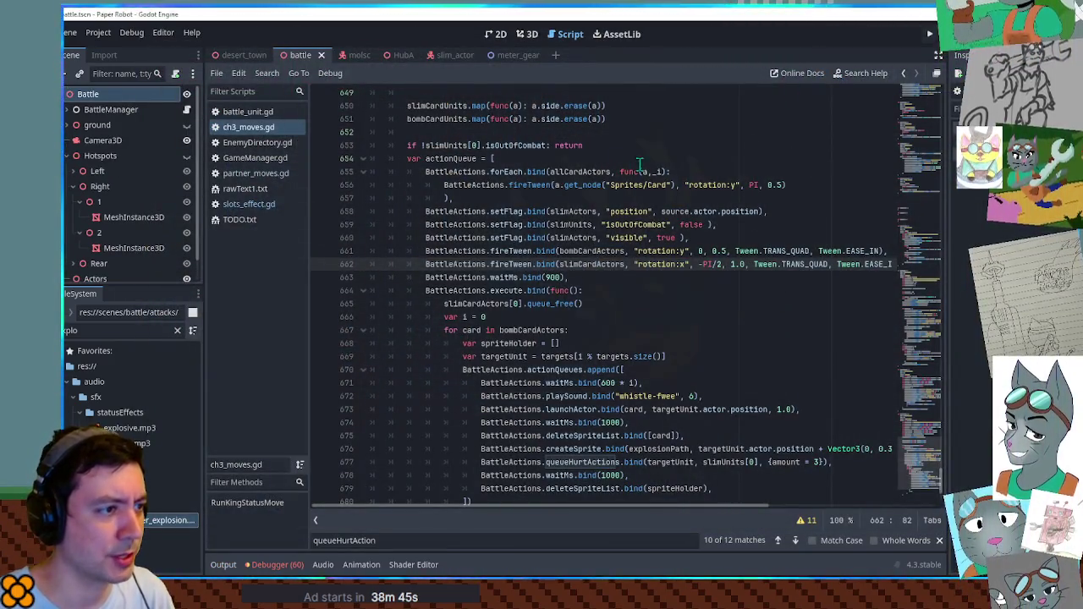
# Copy the slim's position:x tween line from SlimCardEject in ch3_moves.gd.
pyautogui.scroll(10, 579, 205)
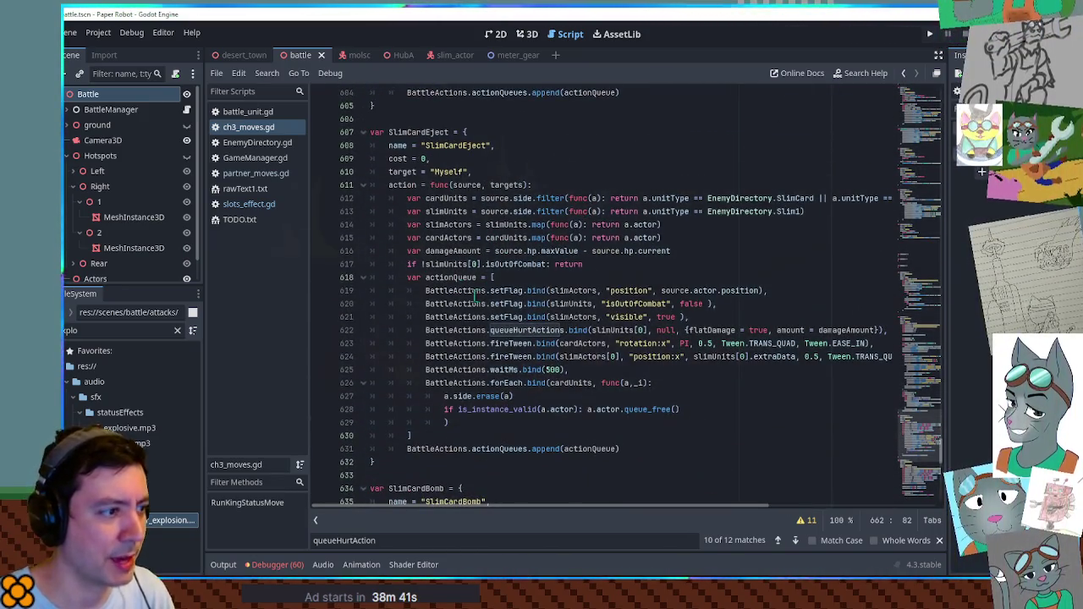
pyautogui.doubleClick(517, 319)
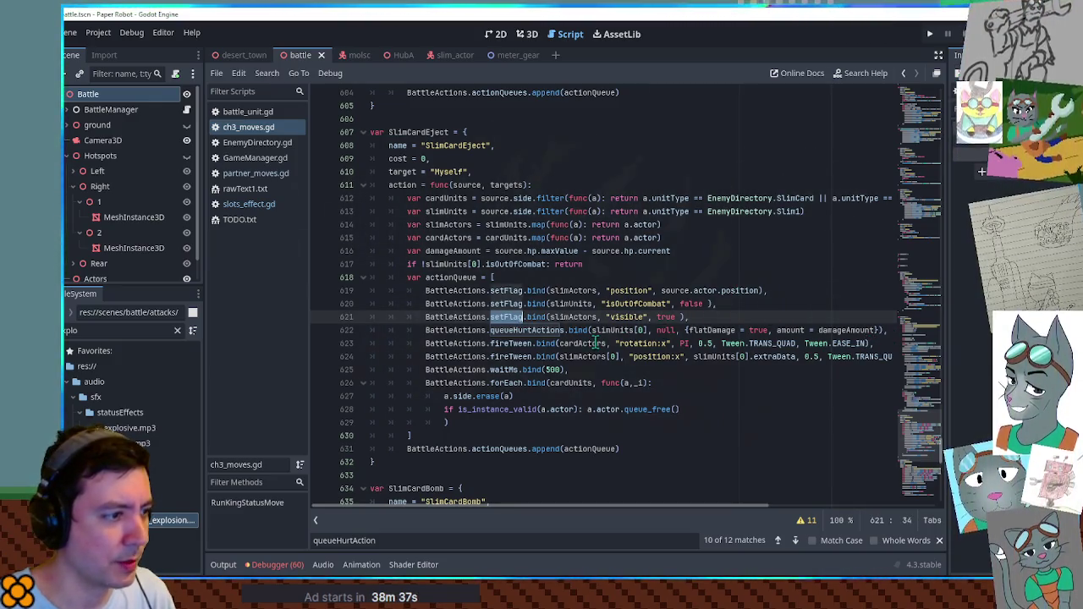
pyautogui.click(512, 354)
pyautogui.click(884, 357)
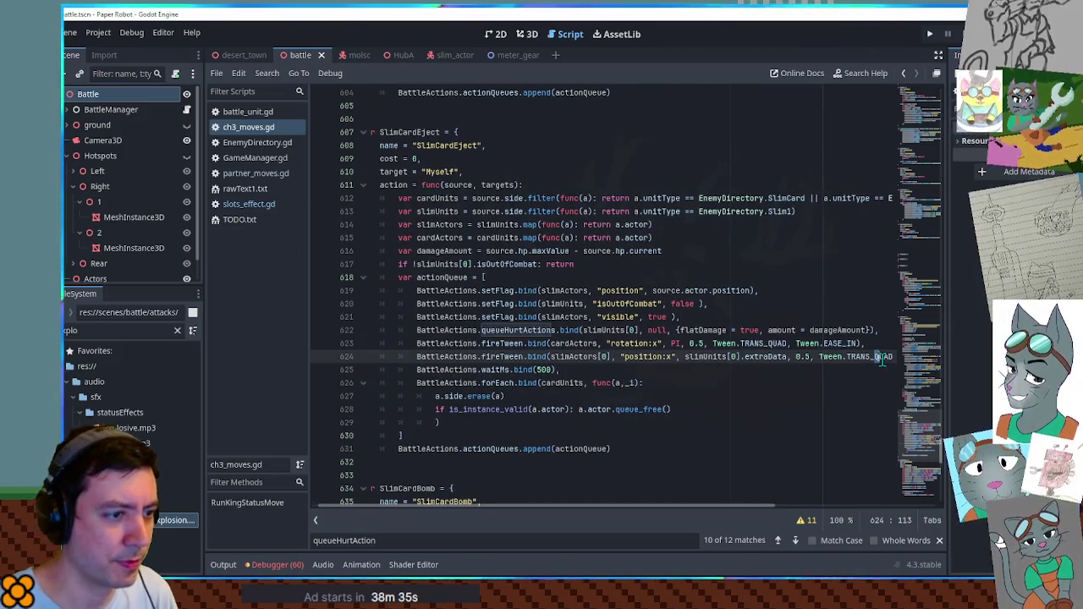
pyautogui.press('End')
pyautogui.hotkey('shift', 'Up')
pyautogui.press('Home')
# Paste the tween below SlimCardBomb's rotation tween and save ch3_moves.gd.
pyautogui.scroll(-8, 525, 291)
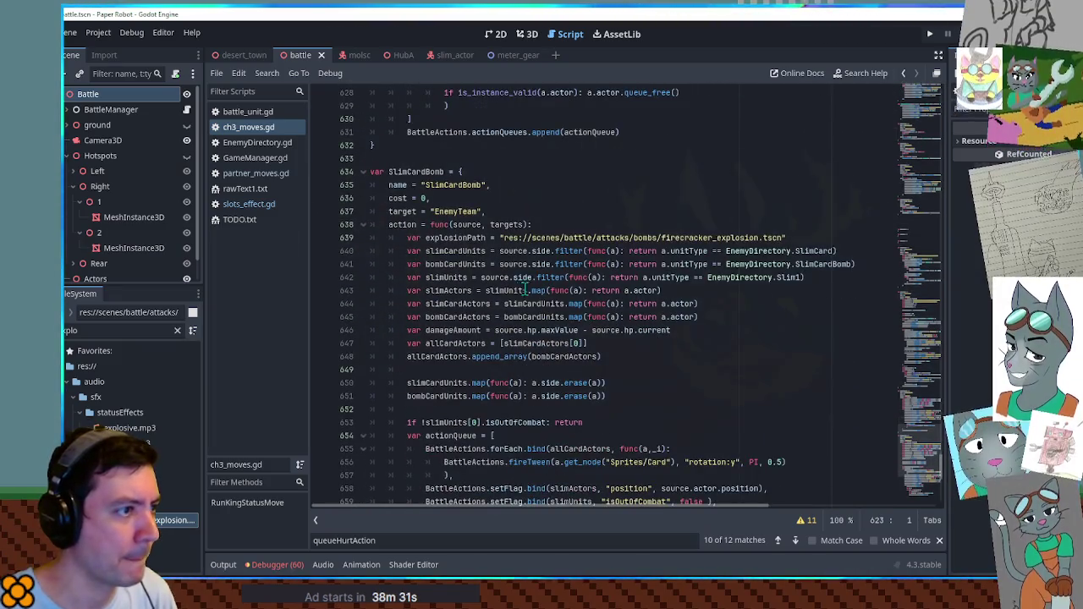
pyautogui.scroll(3, 525, 291)
pyautogui.scroll(-10, 699, 244)
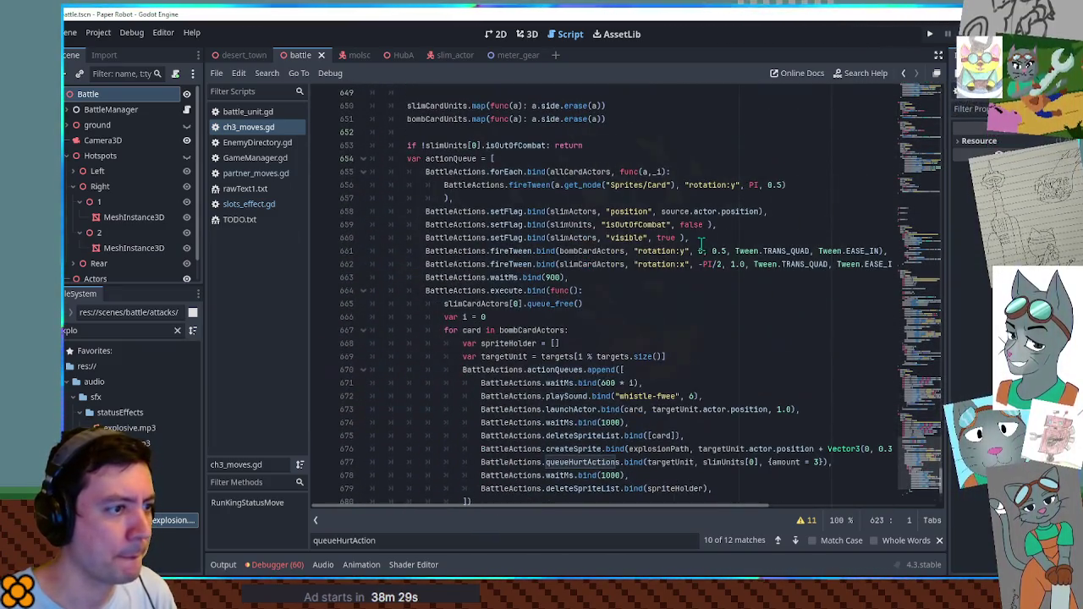
pyautogui.click(591, 264)
pyautogui.press('End')
pyautogui.press('Return')
pyautogui.write('BattleActions.fireTween.bind(slimActors[0], "position:x", slimUnits[0].extraData, 0.5, Tween.TRANS_QUAD, Tween.EASE_IN),')
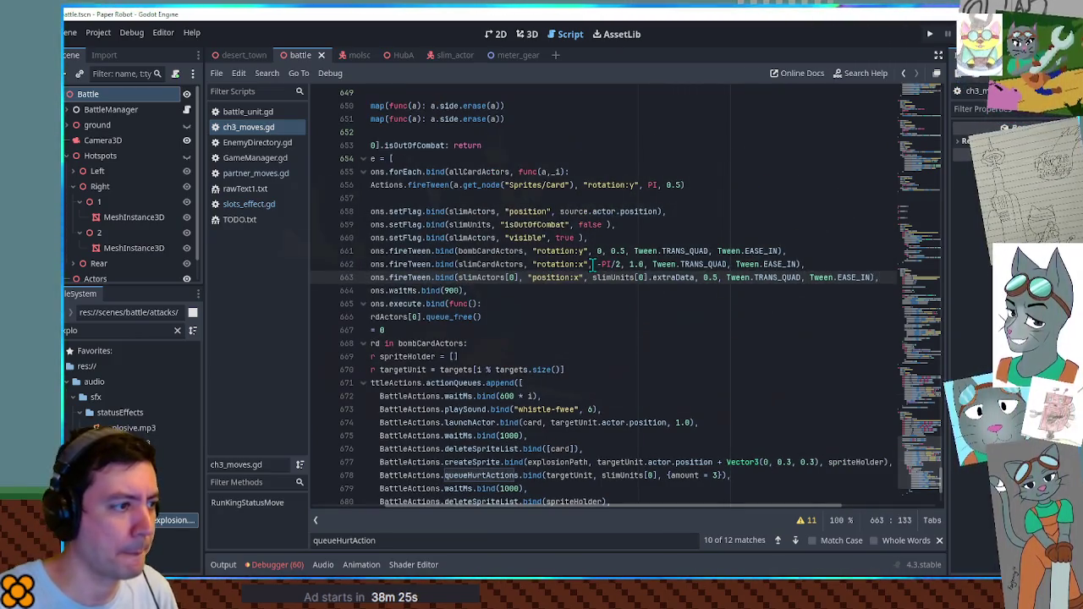
pyautogui.press('Home')
pyautogui.hotkey('ctrl', 's')
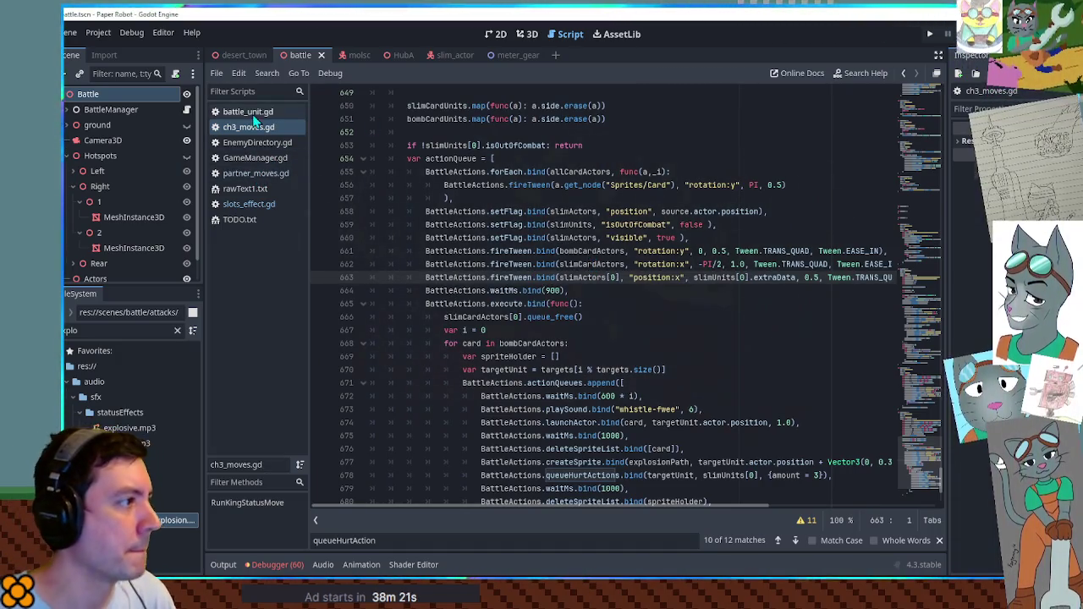
# Filter FileSystem for 'scenema', open SceneManager.gd, and scroll through its fadeToNewRoom and cutToNewRoom functions.
pyautogui.doubleClick(113, 331)
pyautogui.write('scenema')
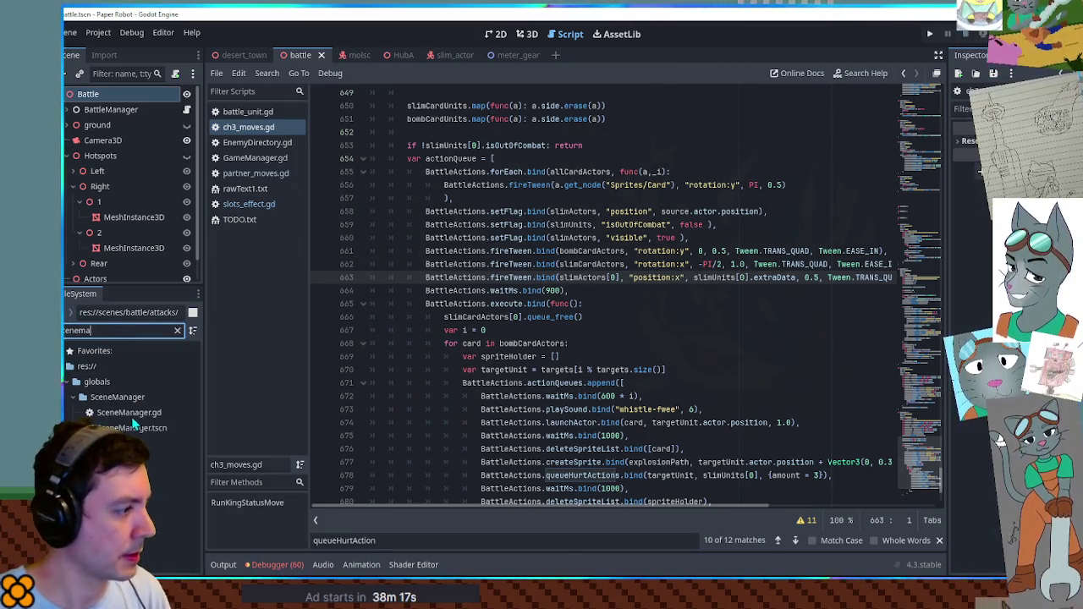
pyautogui.doubleClick(131, 413)
pyautogui.moveTo(926, 121); pyautogui.dragTo(948, 375)
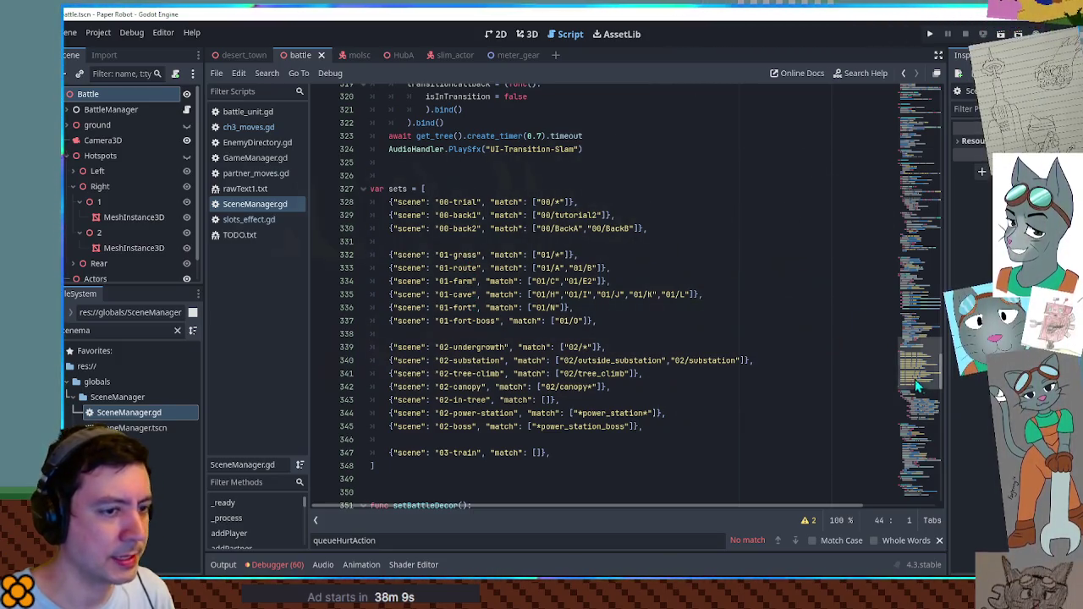
pyautogui.moveTo(910, 383)
pyautogui.mouseDown()
pyautogui.moveTo(935, 290)
pyautogui.moveTo(933, 221)
pyautogui.mouseUp()
pyautogui.scroll(12, 846, 206)
pyautogui.click(846, 206)
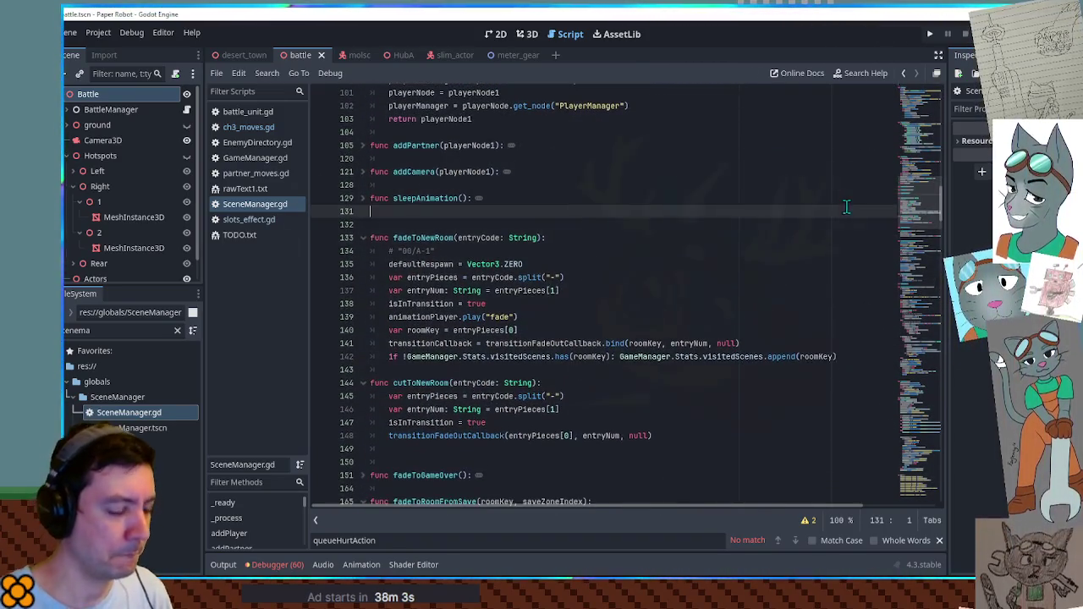
# Find the pick_random call on line 50 and replace it with a sets[] index.
pyautogui.hotkey('ctrl', 'f')
pyautogui.write('pick_ram')
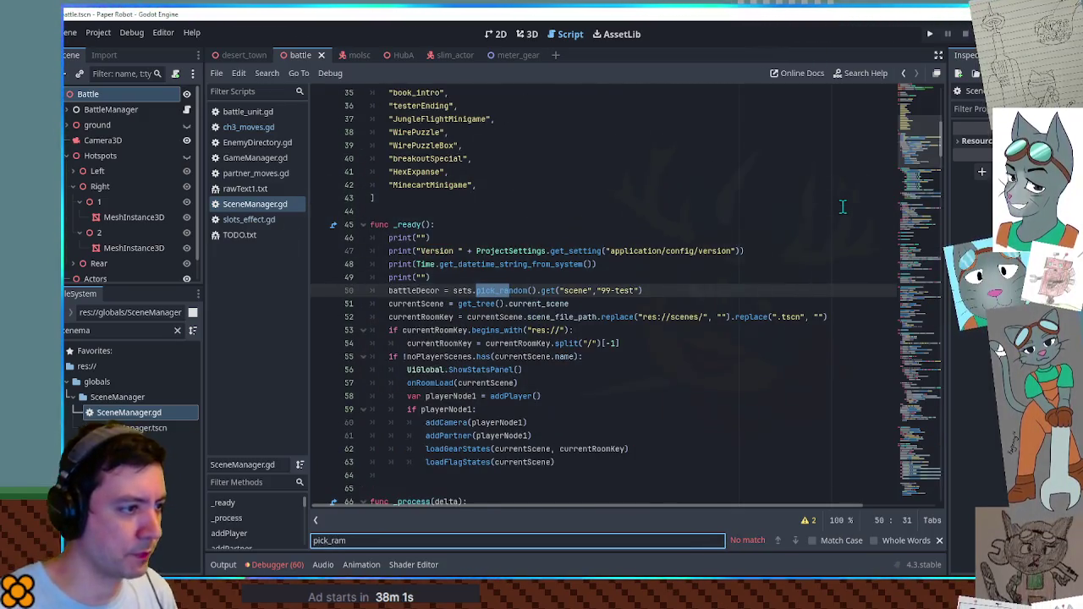
pyautogui.click(472, 290)
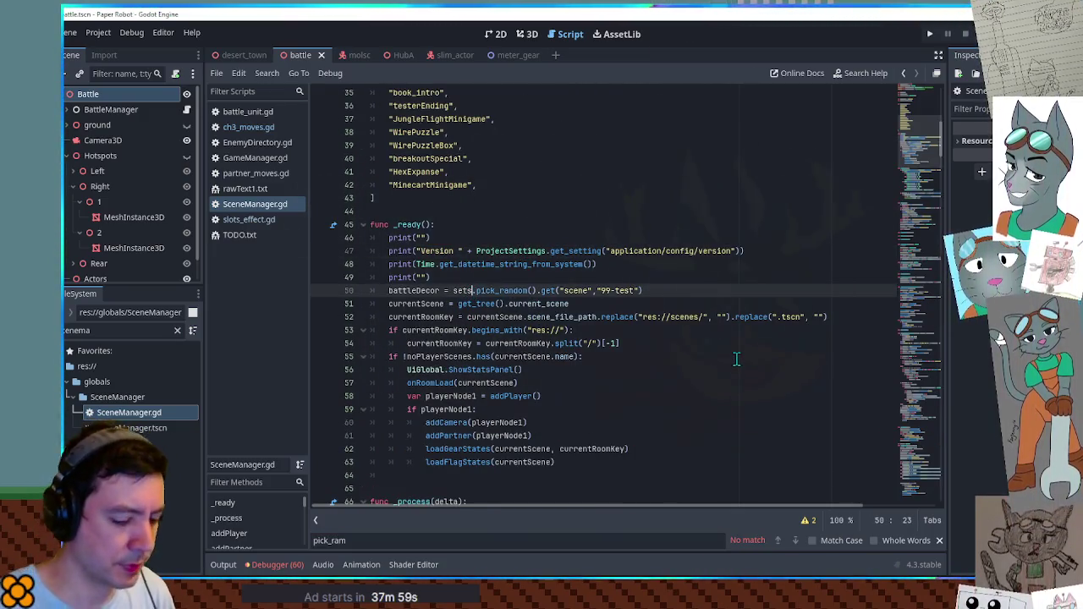
pyautogui.write('[]')
pyautogui.hotkey('ctrl', 'Delete')
pyautogui.hotkey('ctrl', 'Delete')
pyautogui.press('Left')
pyautogui.write('rand_')
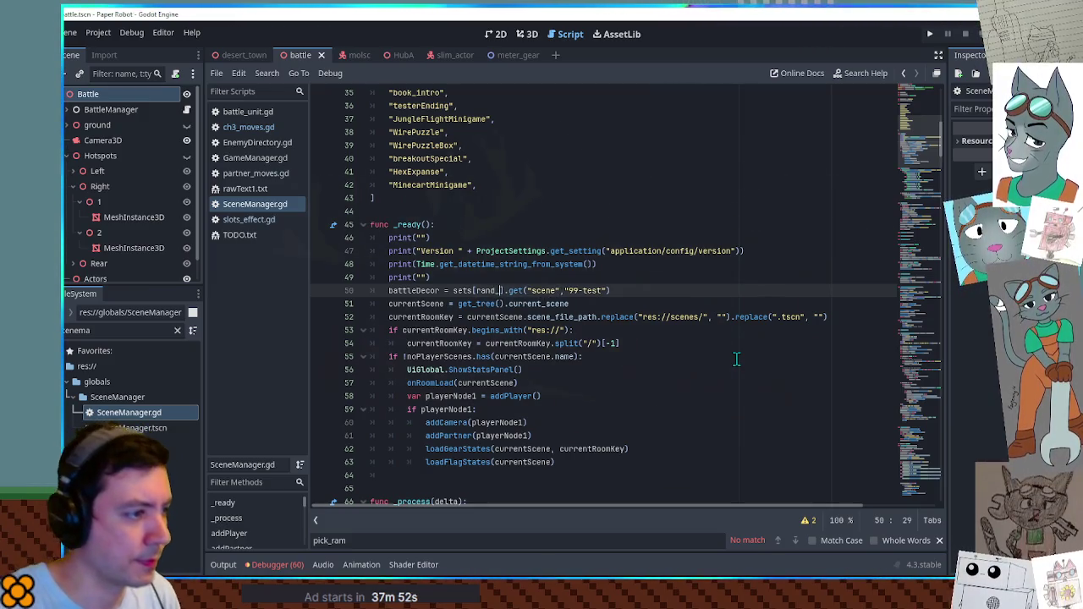
pyautogui.press('BackSpace')
pyautogui.write('i_')
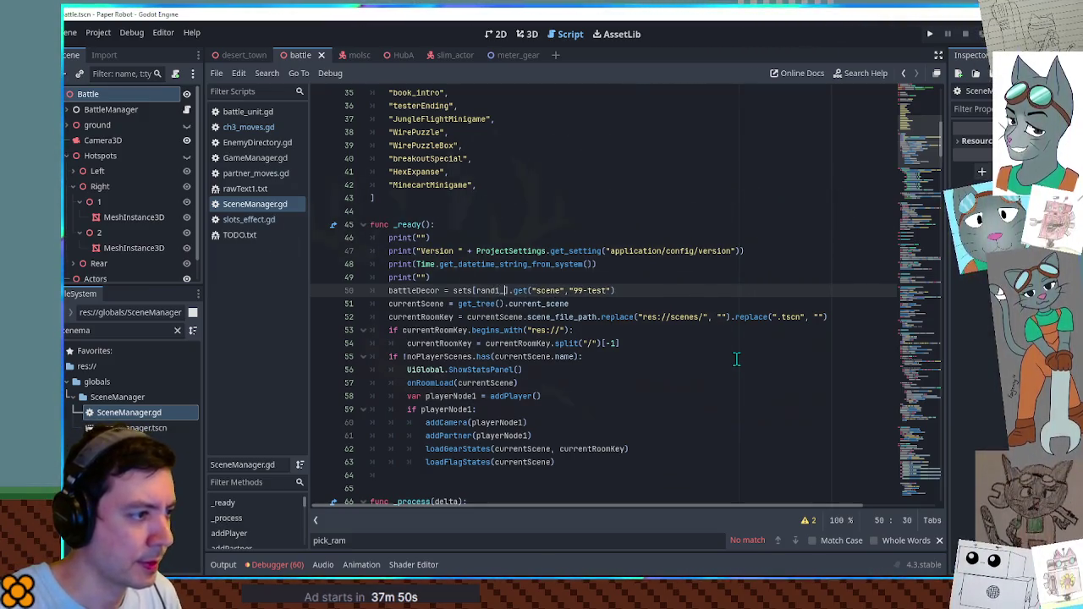
pyautogui.press('BackSpace')
pyautogui.press('BackSpace')
pyautogui.press('BackSpace')
pyautogui.write('rand')
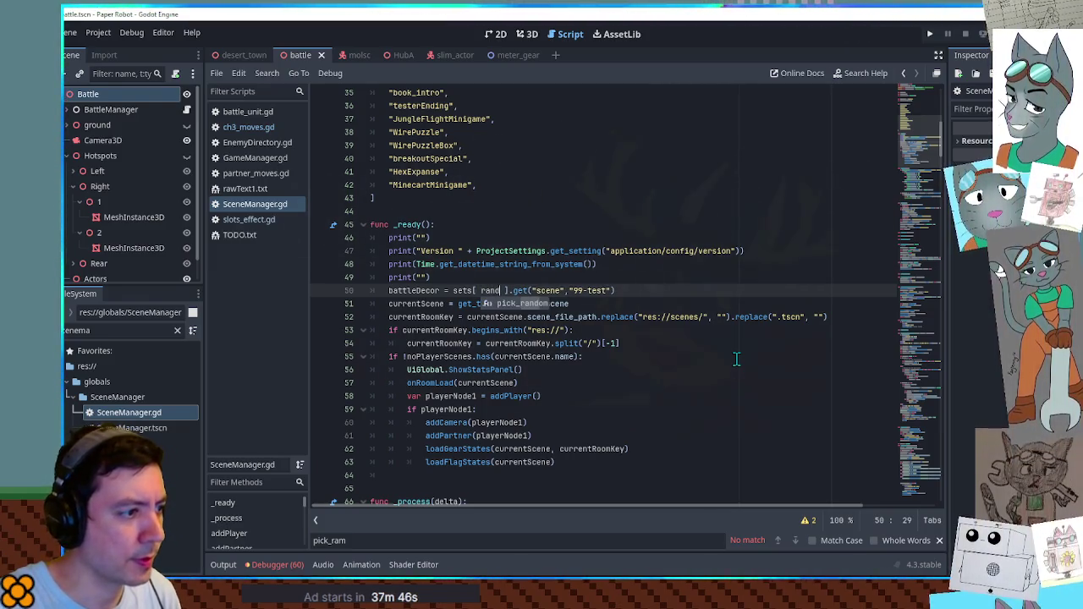
pyautogui.press('BackSpace')
pyautogui.press('BackSpace')
pyautogui.press('BackSpace')
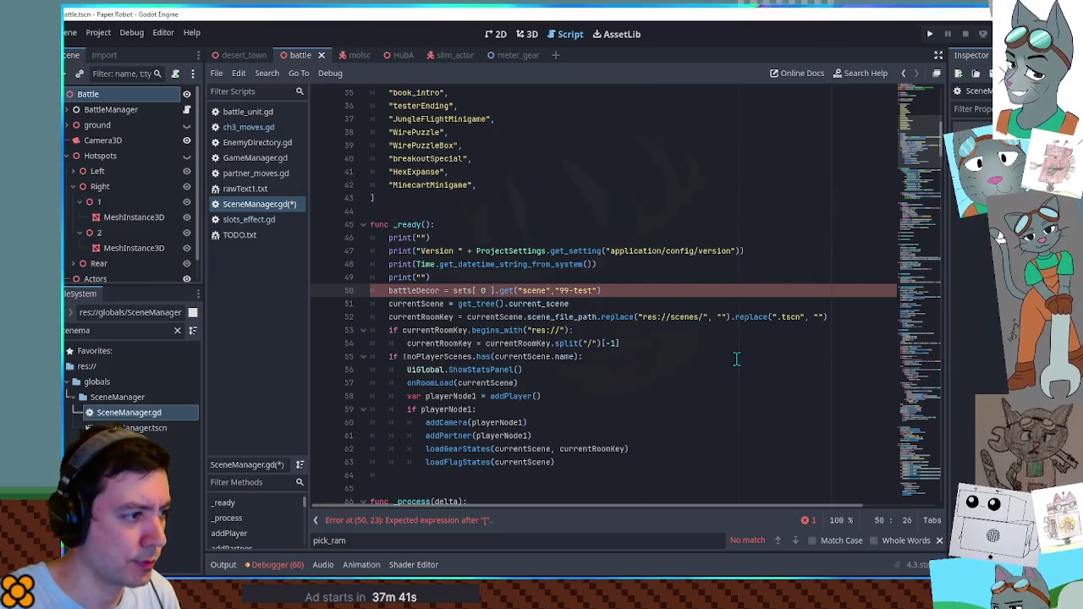
# Make the sets index randi() % 8 using autocomplete, and remove the leftover '0 %'.
pyautogui.write('% rand')
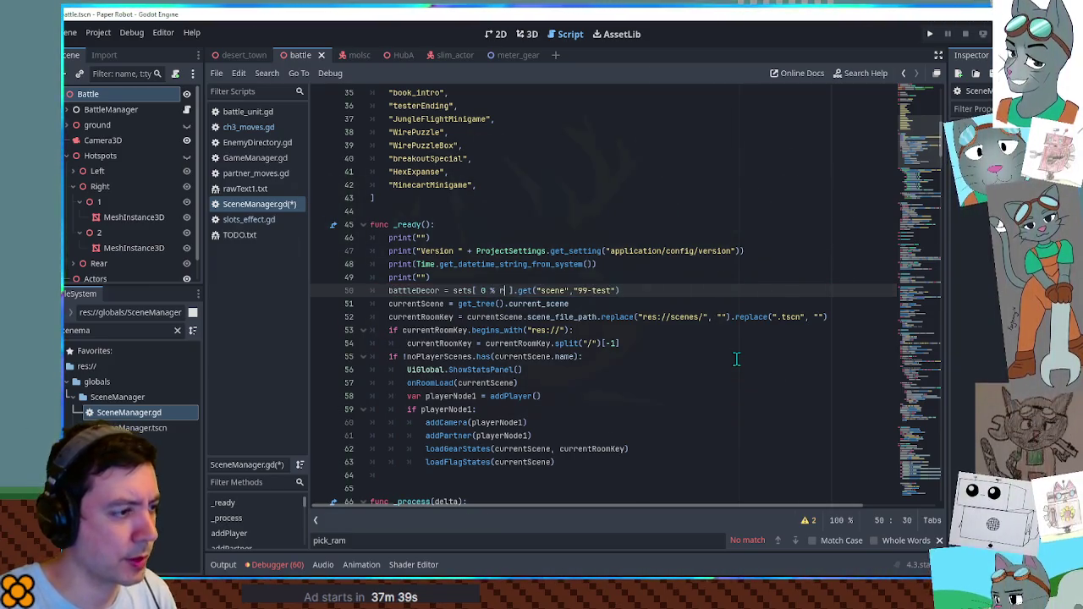
pyautogui.press('Down')
pyautogui.press('Down')
pyautogui.press('Down')
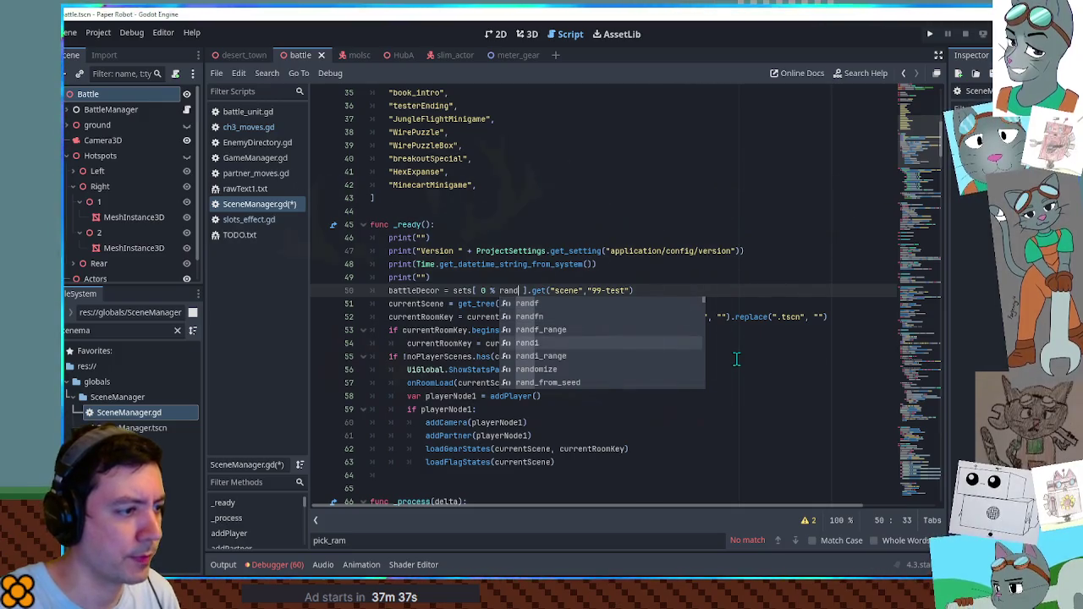
pyautogui.press('Return')
pyautogui.write('0,7')
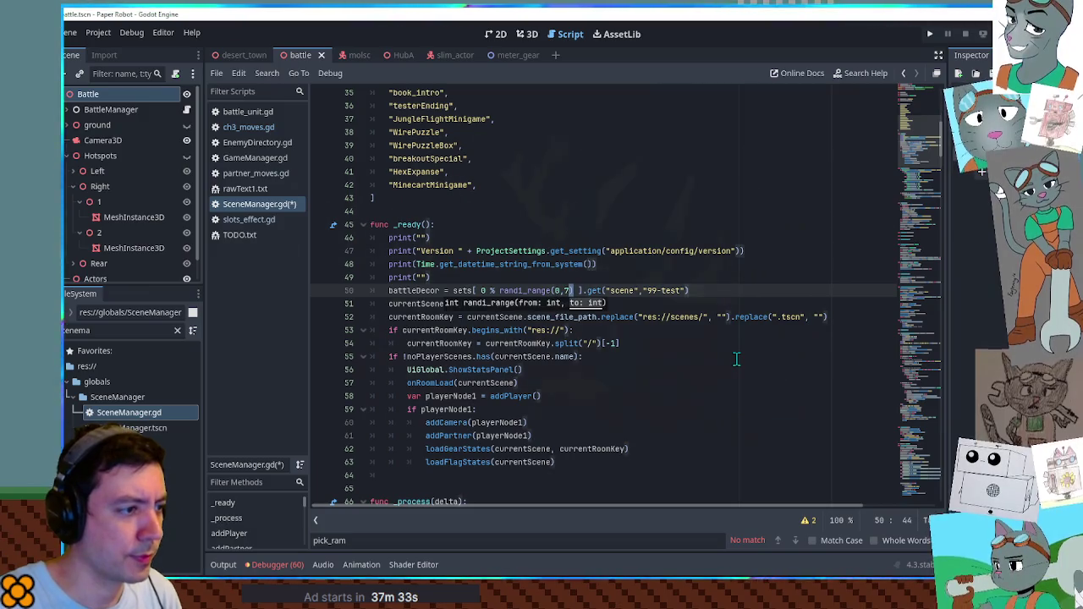
pyautogui.press('BackSpace')
pyautogui.press('BackSpace')
pyautogui.press('BackSpace')
pyautogui.press('BackSpace')
pyautogui.press('Return')
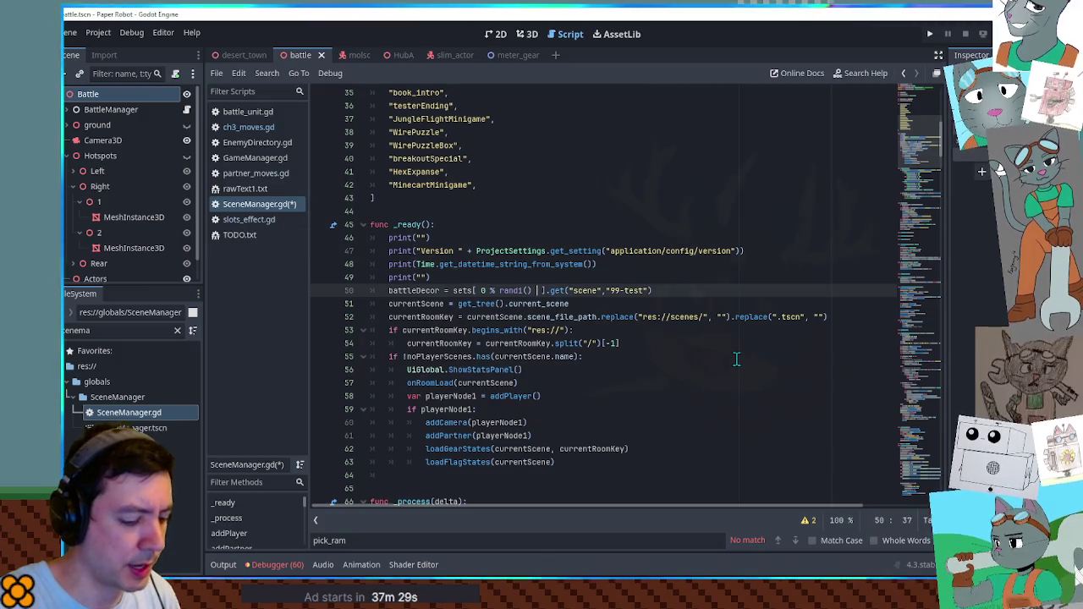
pyautogui.write('% 8')
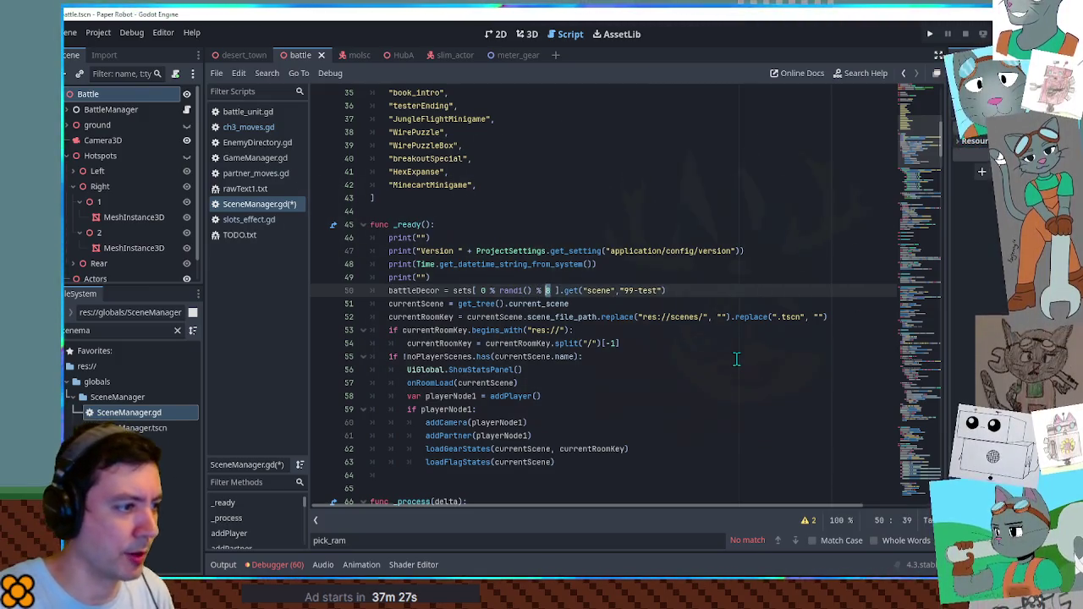
pyautogui.press('Left')
pyautogui.press('BackSpace')
pyautogui.press('BackSpace')
pyautogui.press('BackSpace')
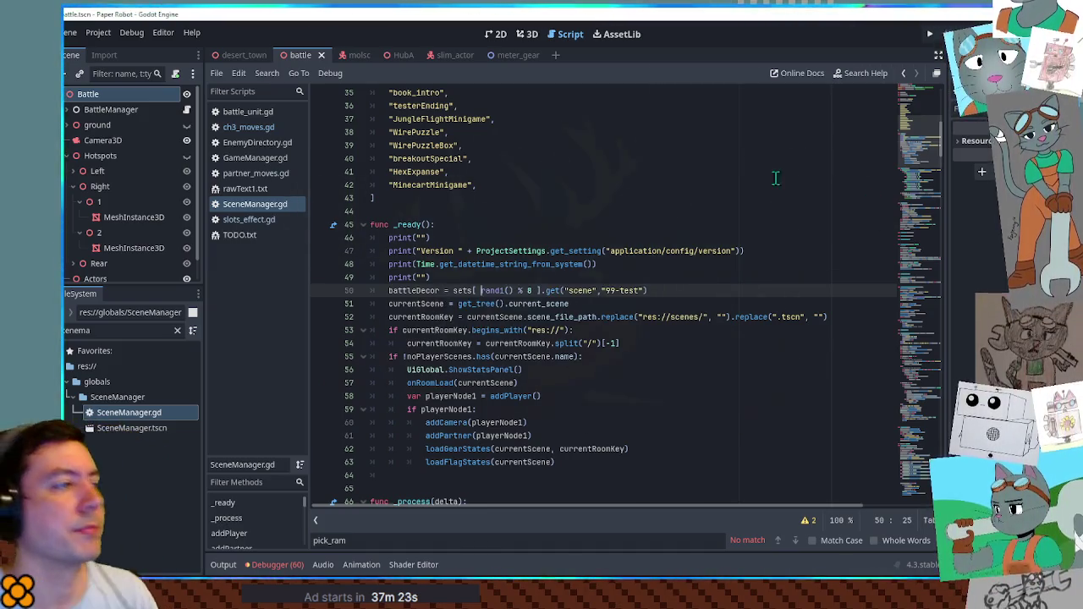
pyautogui.click(255, 111)
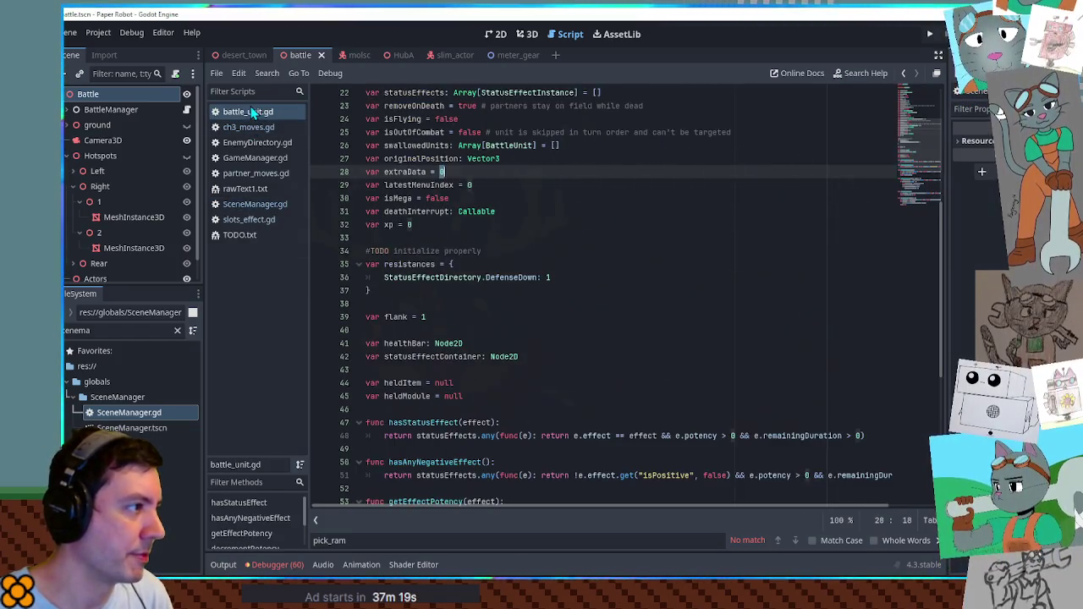
# Close battle_unit.gd, delete TODO.txt's first five note lines, then switch to EnemyDirectory.gd.
pyautogui.middleClick(254, 112)
pyautogui.click(250, 114)
pyautogui.click(239, 222)
pyautogui.moveTo(535, 159); pyautogui.dragTo(524, 93)
pyautogui.press('BackSpace')
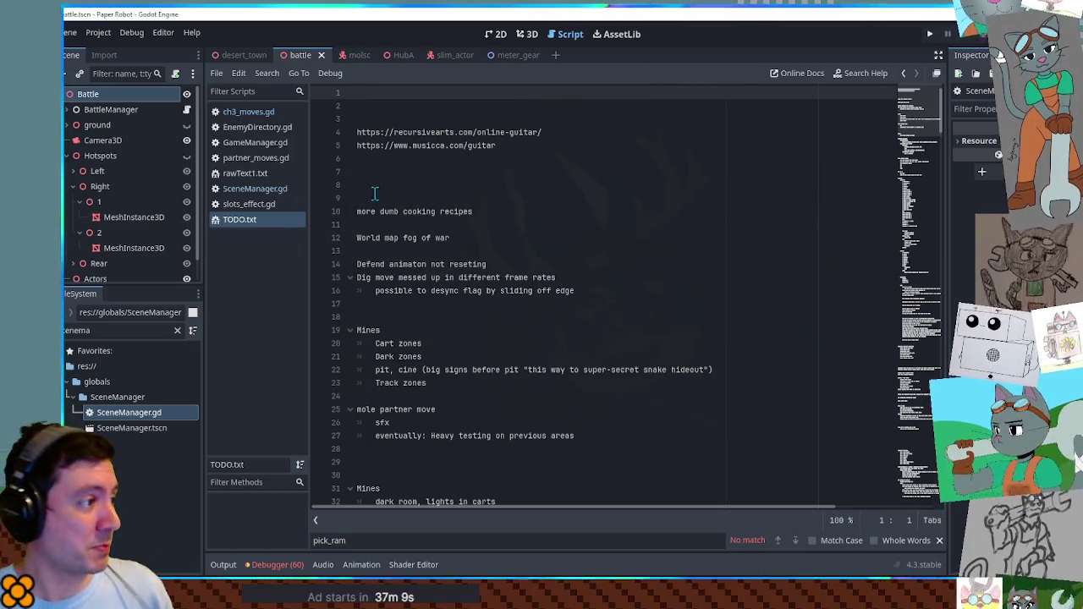
pyautogui.click(257, 114)
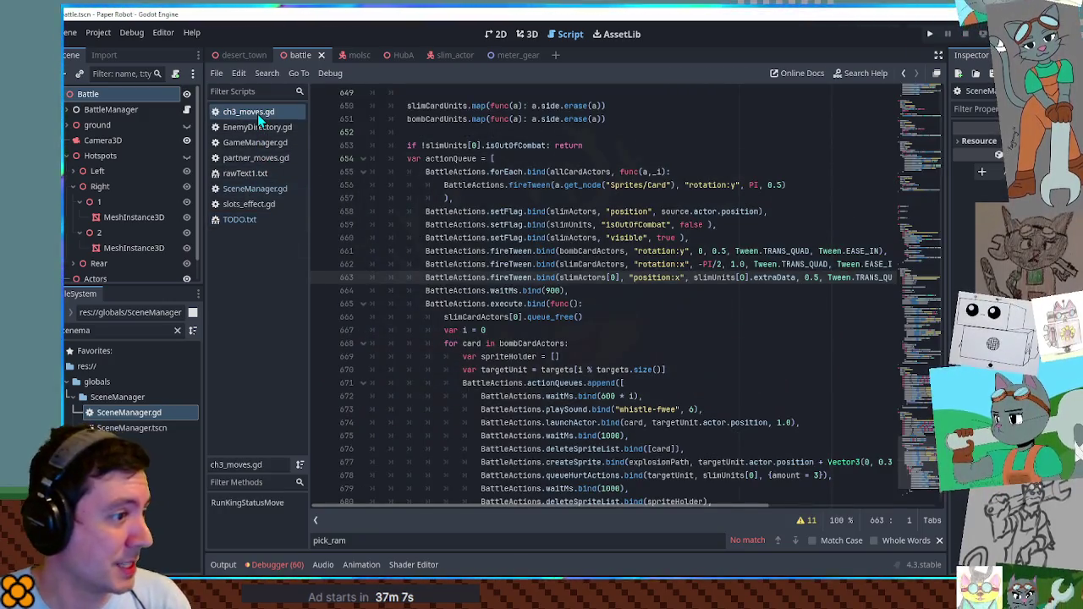
pyautogui.click(254, 127)
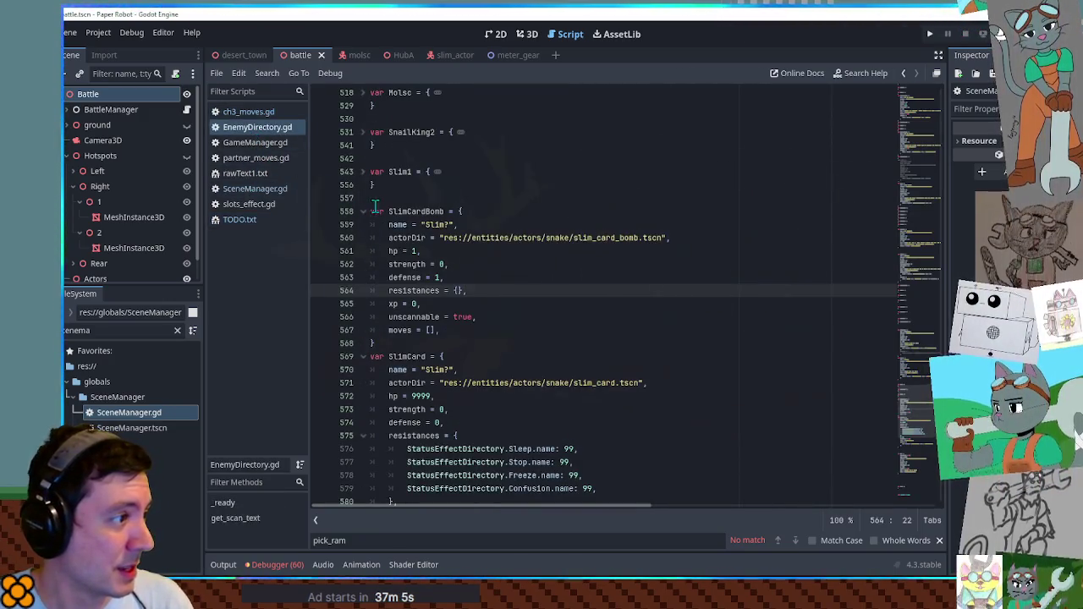
# Fold the SlimCard definitions, unfold Slim1, and try editing its ambush moves before undoing.
pyautogui.click(365, 212)
pyautogui.click(363, 237)
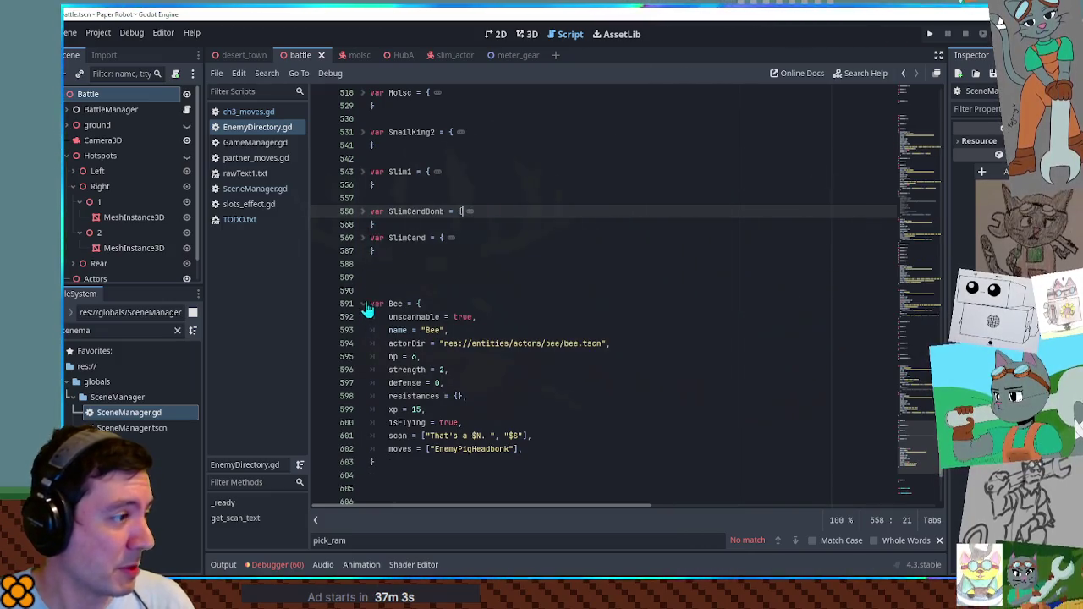
pyautogui.scroll(1, 402, 279)
pyautogui.click(363, 212)
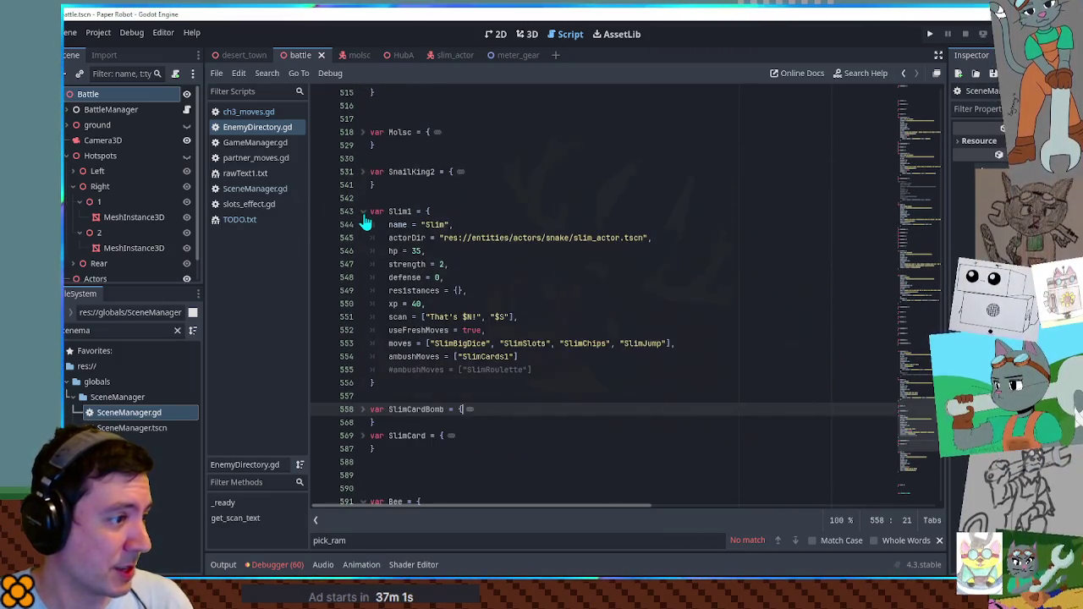
pyautogui.scroll(-1, 364, 217)
pyautogui.doubleClick(487, 318)
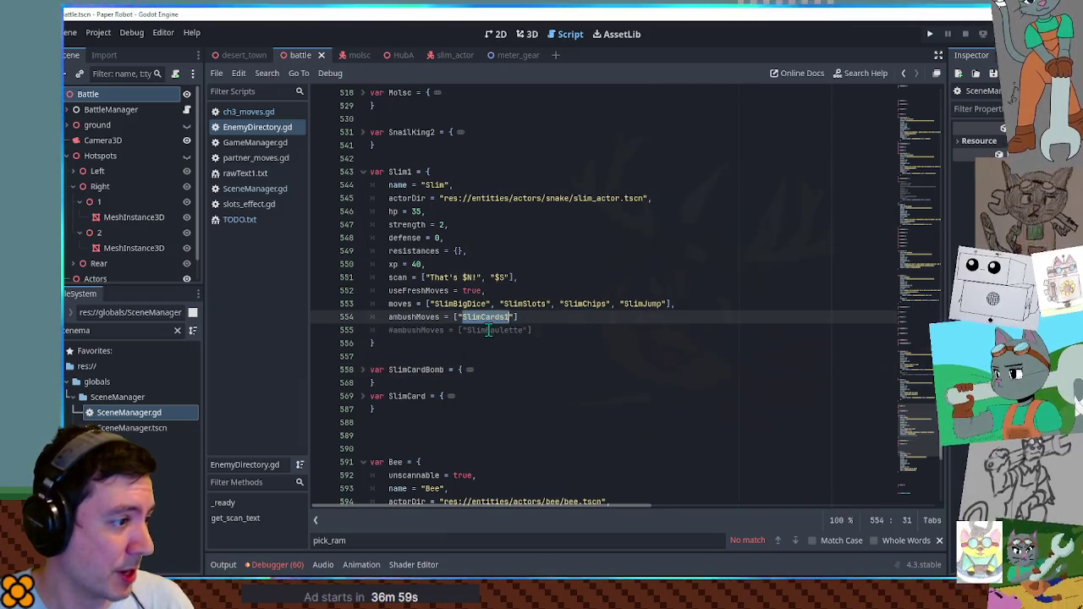
pyautogui.doubleClick(488, 330)
pyautogui.hotkey('ctrl', 'c')
pyautogui.doubleClick(486, 318)
pyautogui.hotkey('ctrl', 'v')
pyautogui.click(421, 330)
pyautogui.hotkey('ctrl', 'shift', 'k')
pyautogui.click(581, 282)
pyautogui.scroll(-5, 580, 282)
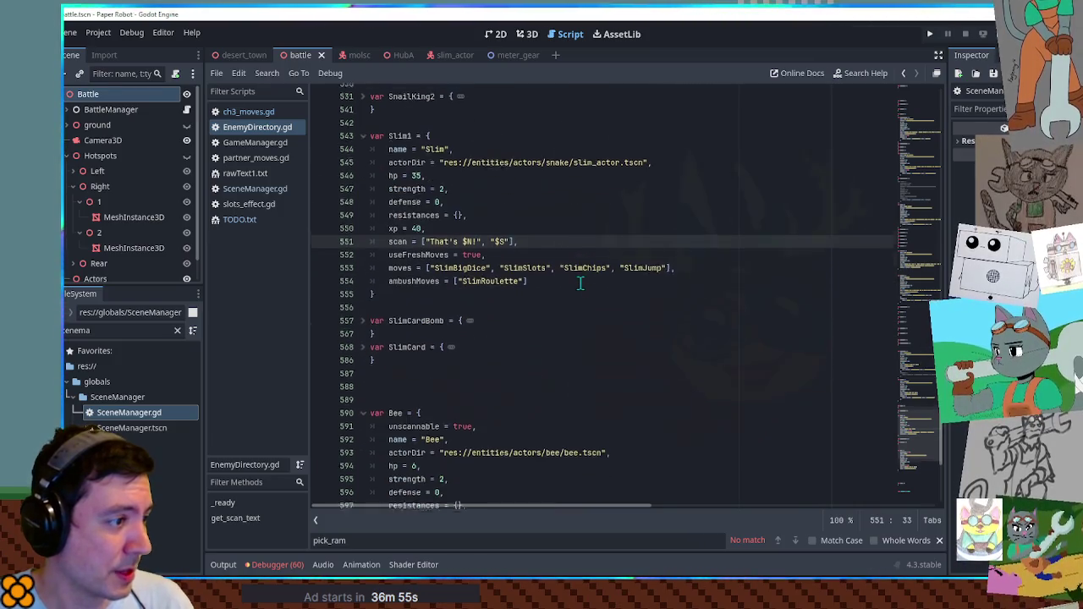
pyautogui.hotkey('ctrl', 'z')
pyautogui.hotkey('ctrl', 'z')
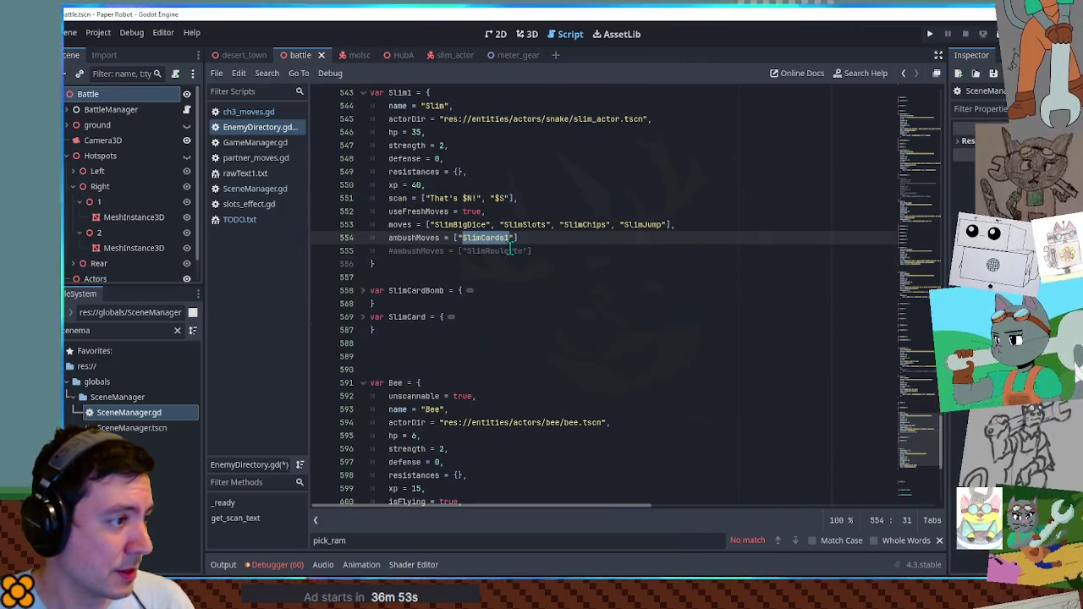
# Replace SlimCards1 in ambushMoves with SlimRoulette, delete the commented line, and save EnemyDirectory.gd.
pyautogui.click(668, 224)
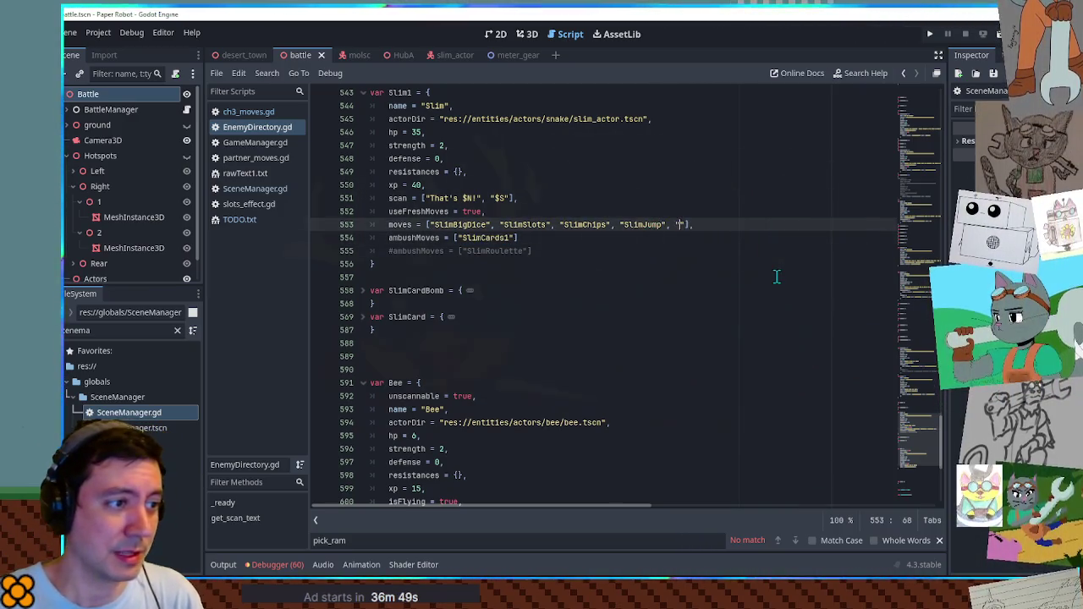
pyautogui.write('SlimCards1')
pyautogui.doubleClick(503, 250)
pyautogui.hotkey('ctrl', 'c')
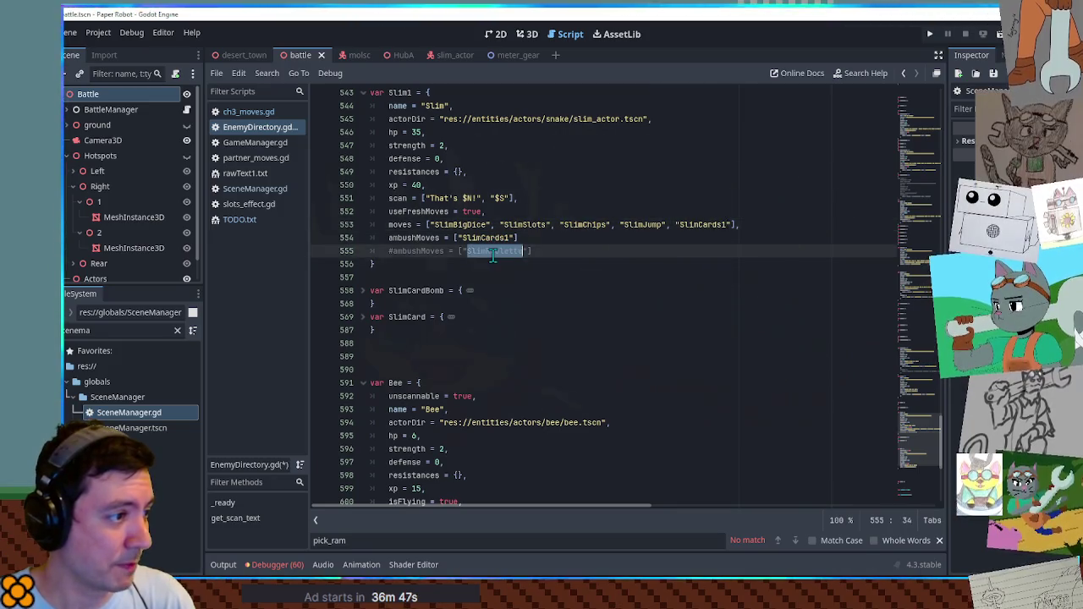
pyautogui.doubleClick(491, 238)
pyautogui.hotkey('ctrl', 'v')
pyautogui.click(525, 250)
pyautogui.hotkey('ctrl', 'shift', 'k')
pyautogui.click(597, 277)
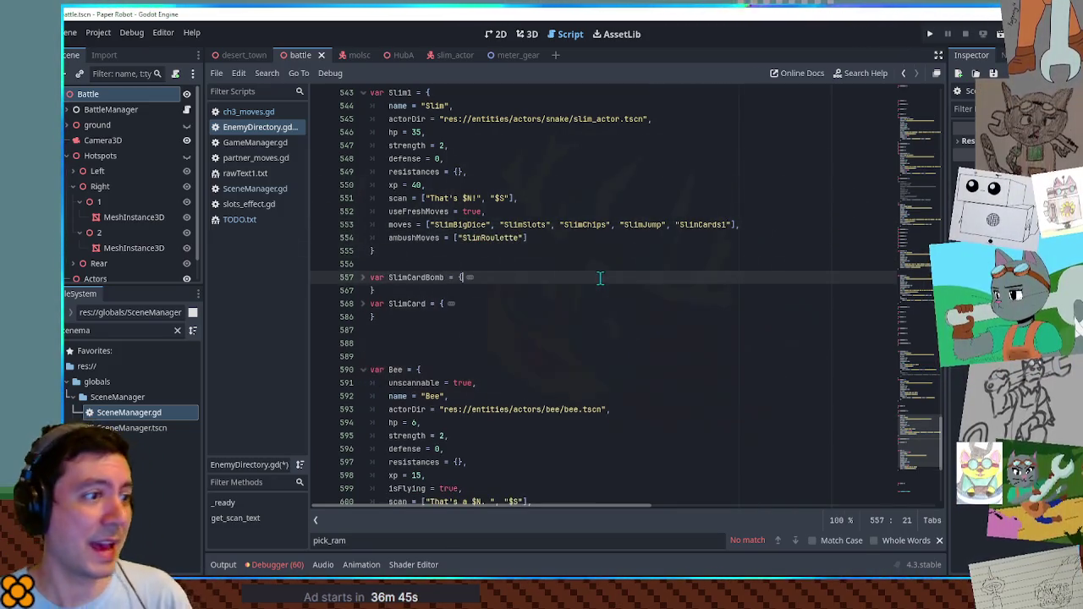
pyautogui.hotkey('ctrl', 's')
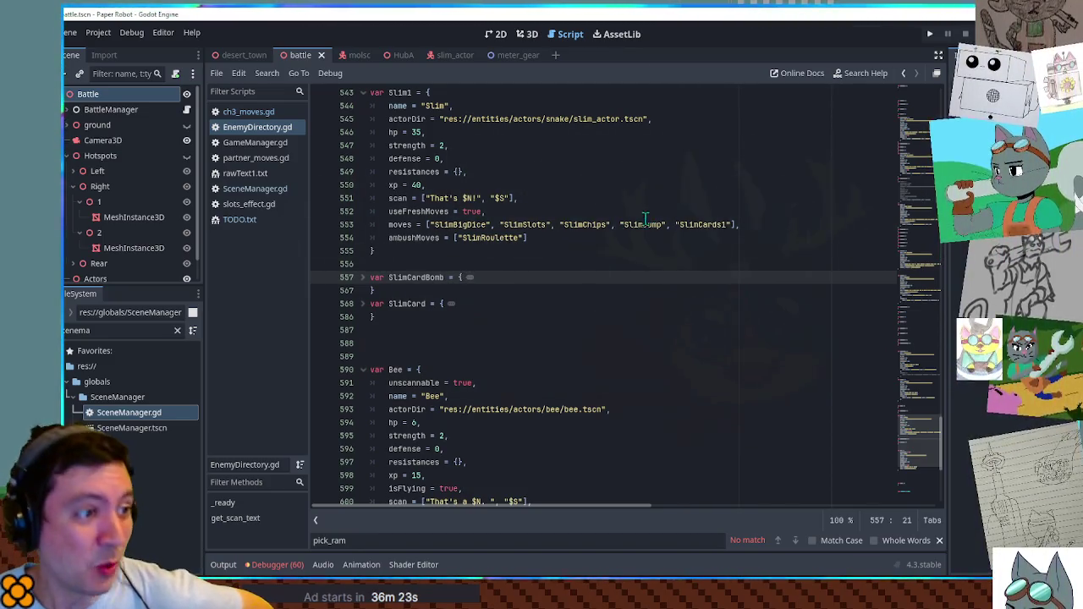
pyautogui.scroll(-1, 364, 288)
pyautogui.click(364, 239)
pyautogui.click(364, 264)
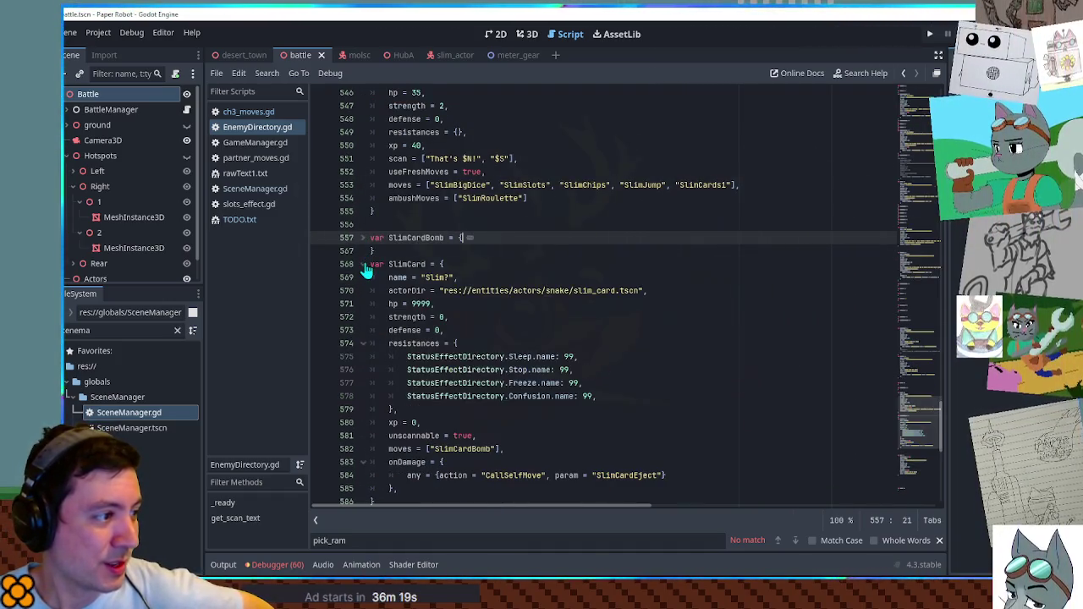
pyautogui.scroll(-2, 367, 269)
pyautogui.scroll(2, 366, 269)
pyautogui.click(364, 263)
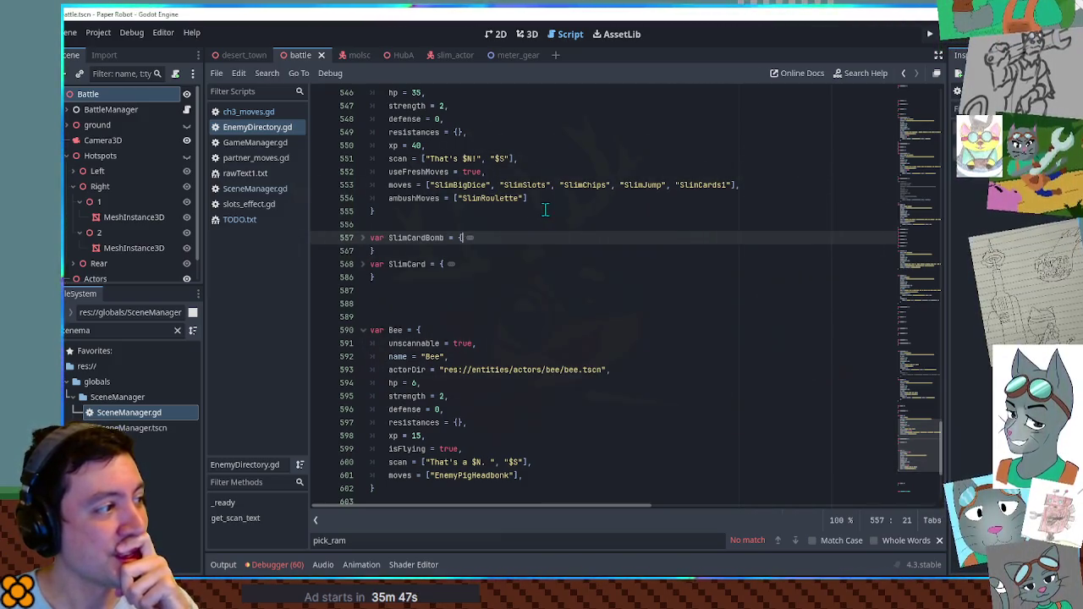
pyautogui.click(223, 221)
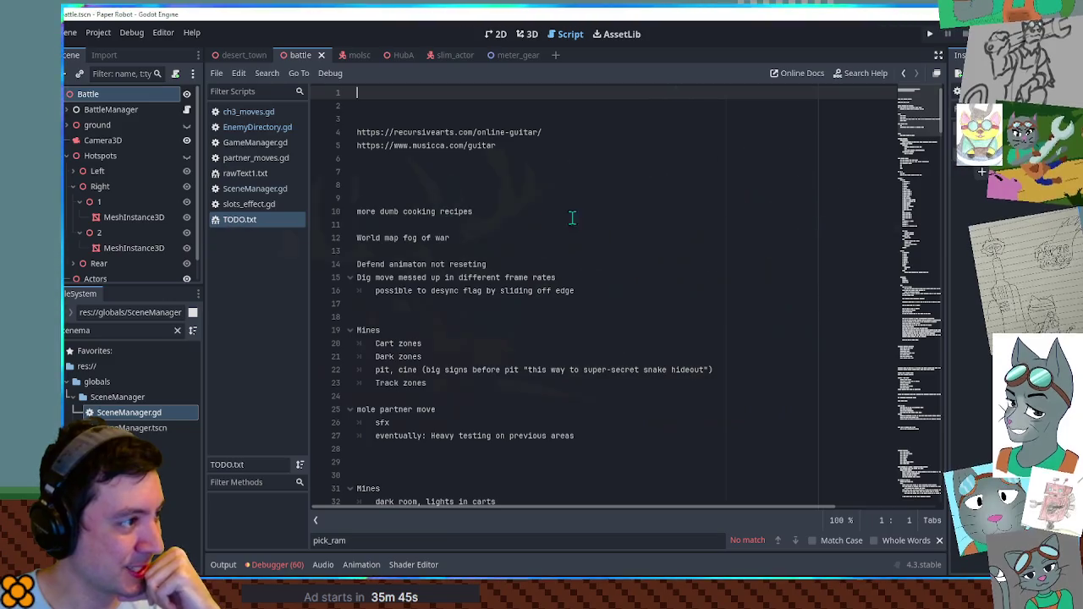
# Switch to the desert_town scene tab and run it with F6.
pyautogui.scroll(-3, 607, 224)
pyautogui.scroll(3, 696, 236)
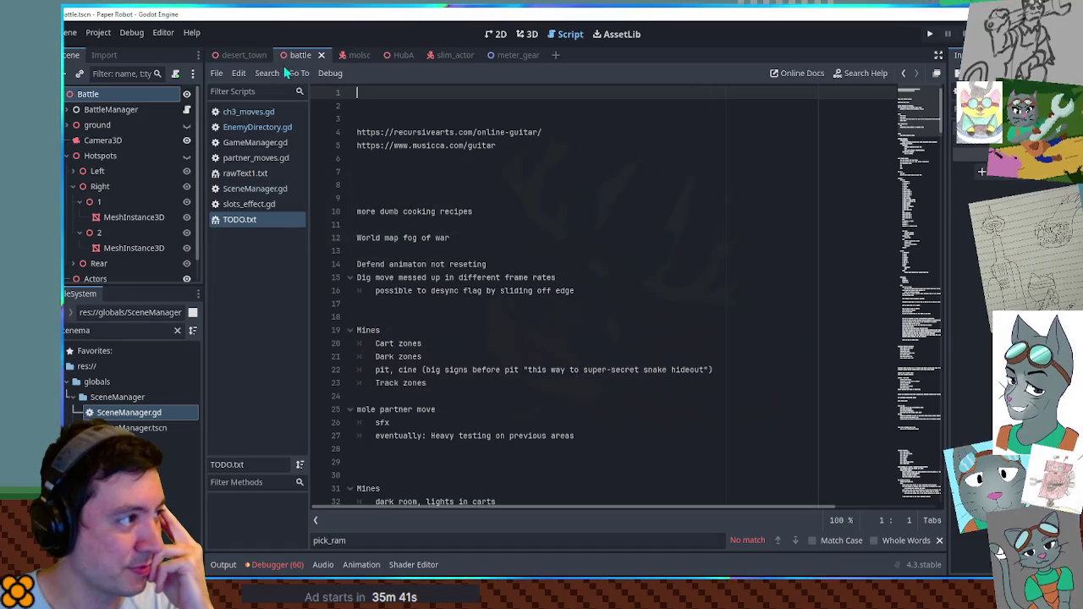
pyautogui.click(243, 55)
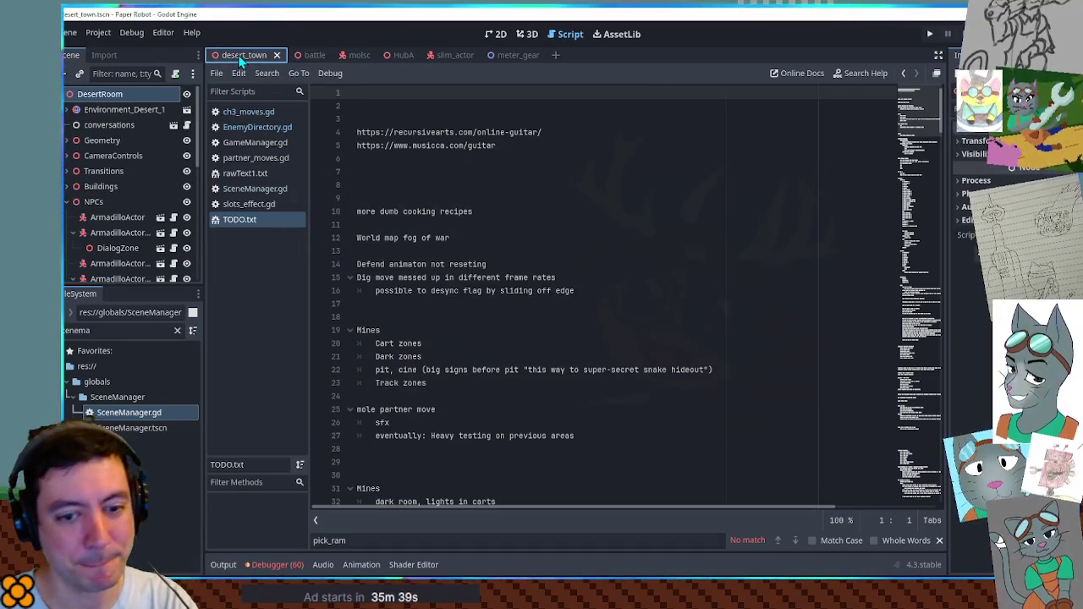
pyautogui.press('F6')
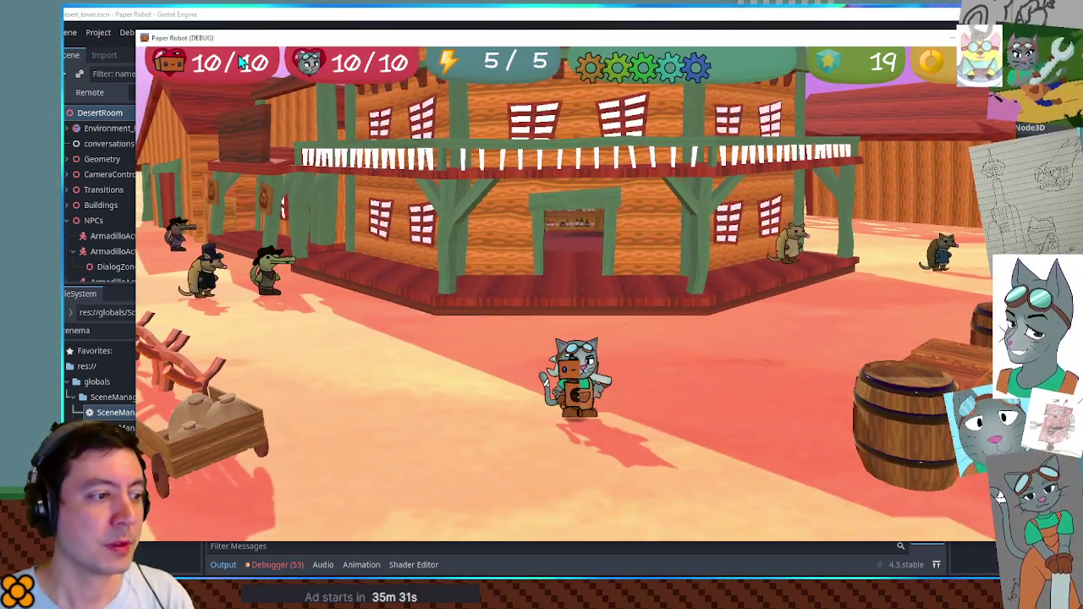
# Close the game window, clear the 'scenema' file filter, and open GameManager.gd from favourites.
pyautogui.hotkey('alt', 'F4')
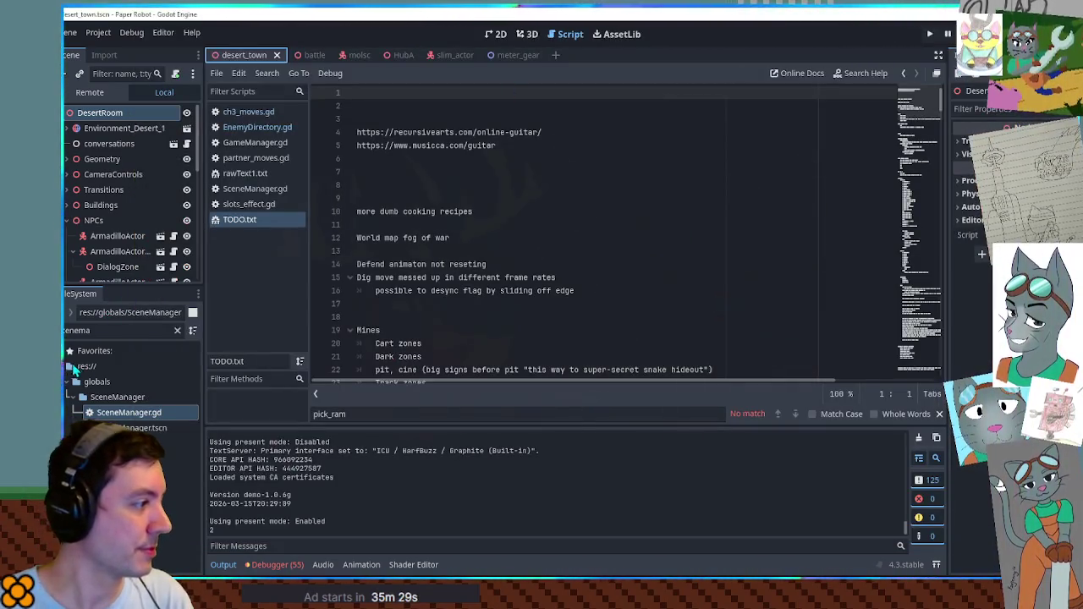
pyautogui.click(84, 330)
pyautogui.hotkey('ctrl', 'a')
pyautogui.press('BackSpace')
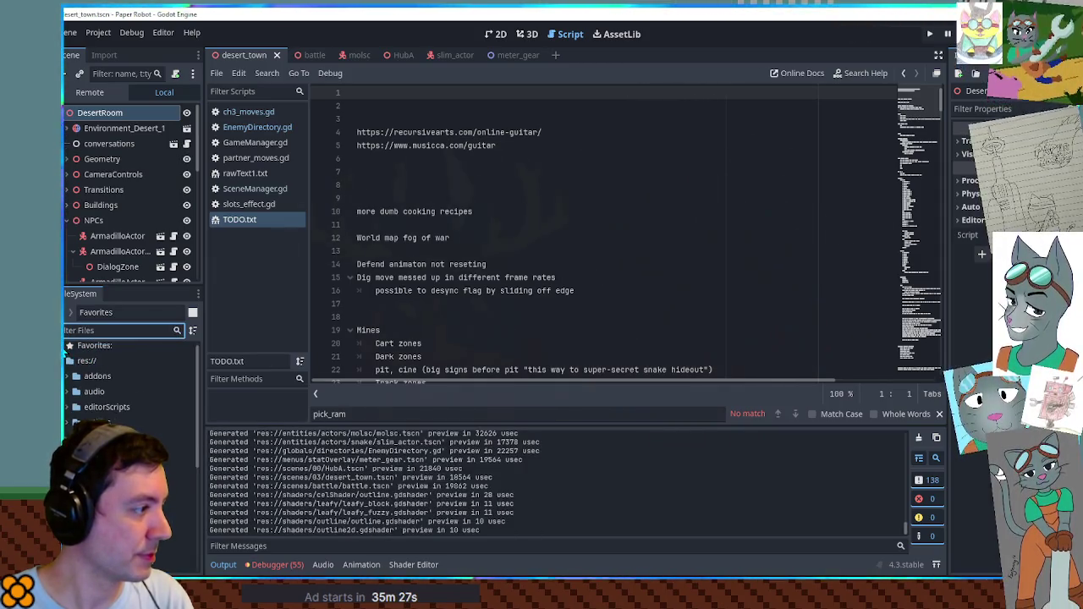
pyautogui.doubleClick(116, 361)
# Set Stats.currentPartnerIndex on line 112 to 0, save GameManager.gd, and launch with F5.
pyautogui.click(604, 248)
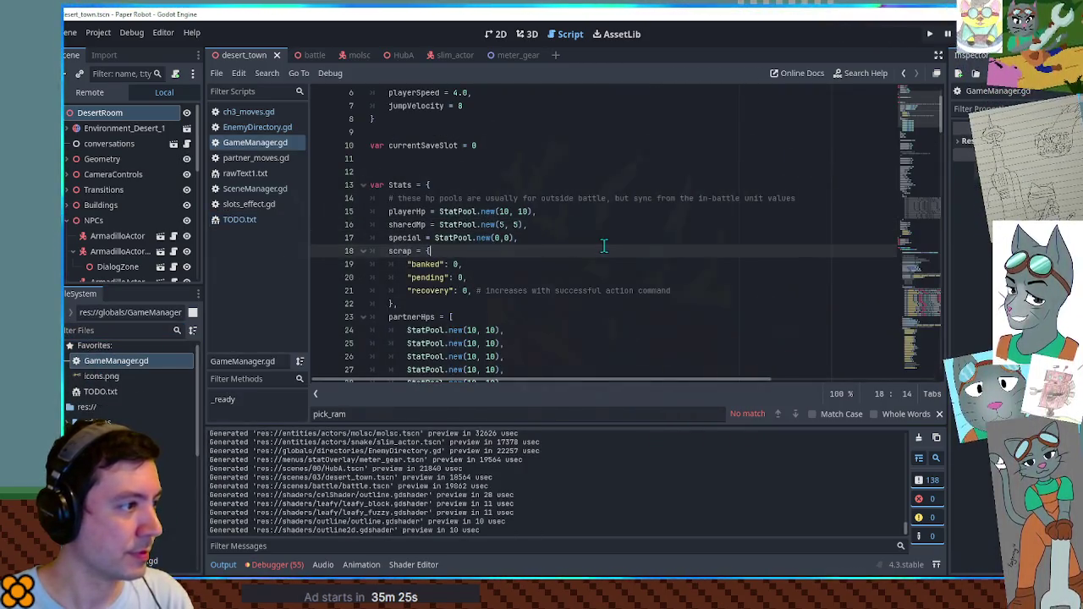
pyautogui.moveTo(917, 125); pyautogui.dragTo(920, 336)
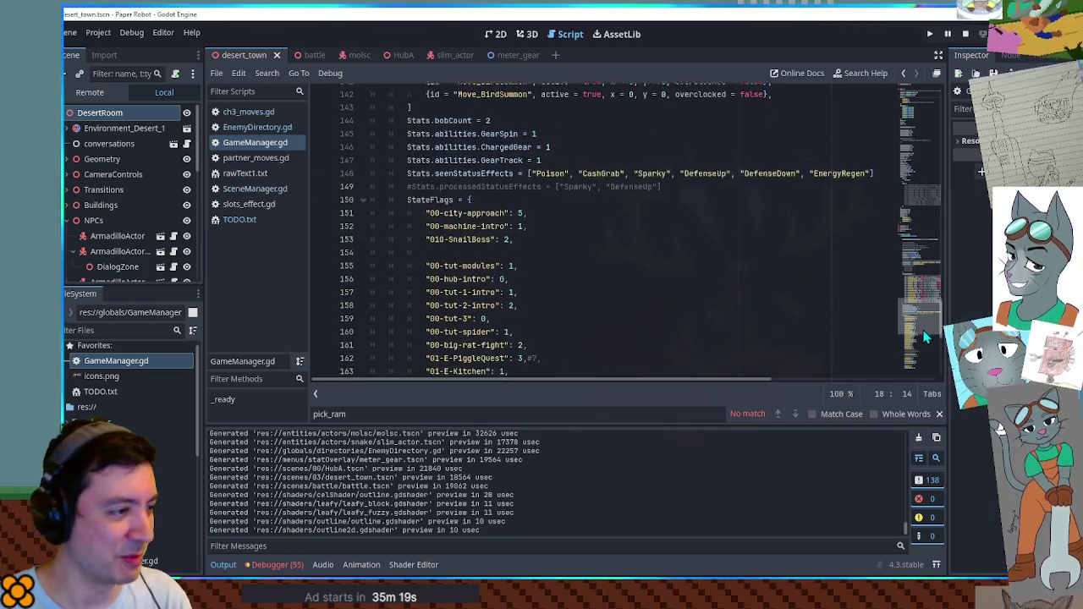
pyautogui.scroll(1, 922, 327)
pyautogui.scroll(4, 572, 238)
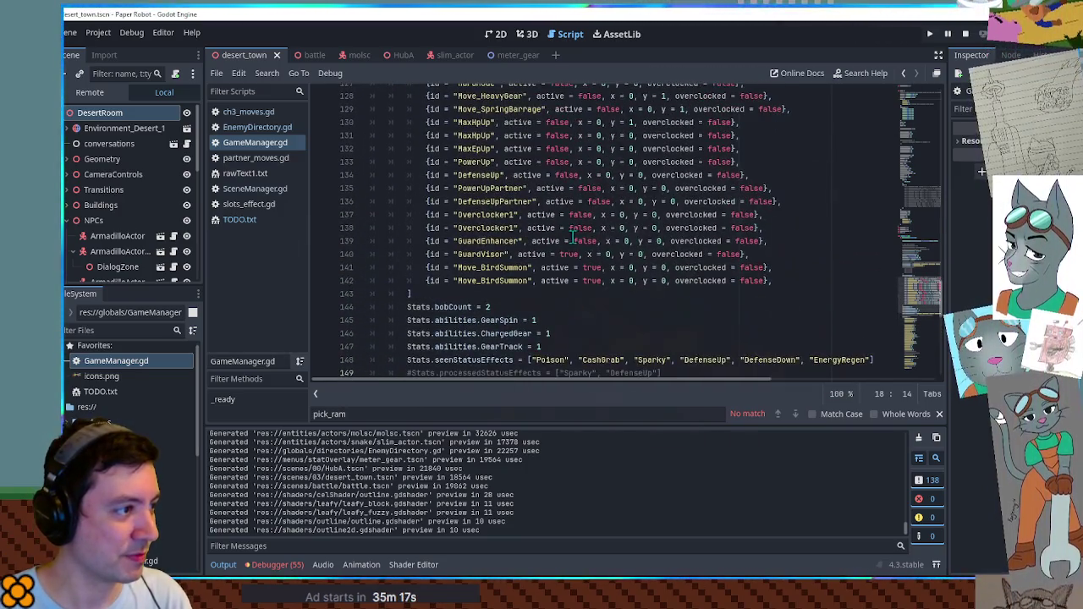
pyautogui.scroll(8, 541, 247)
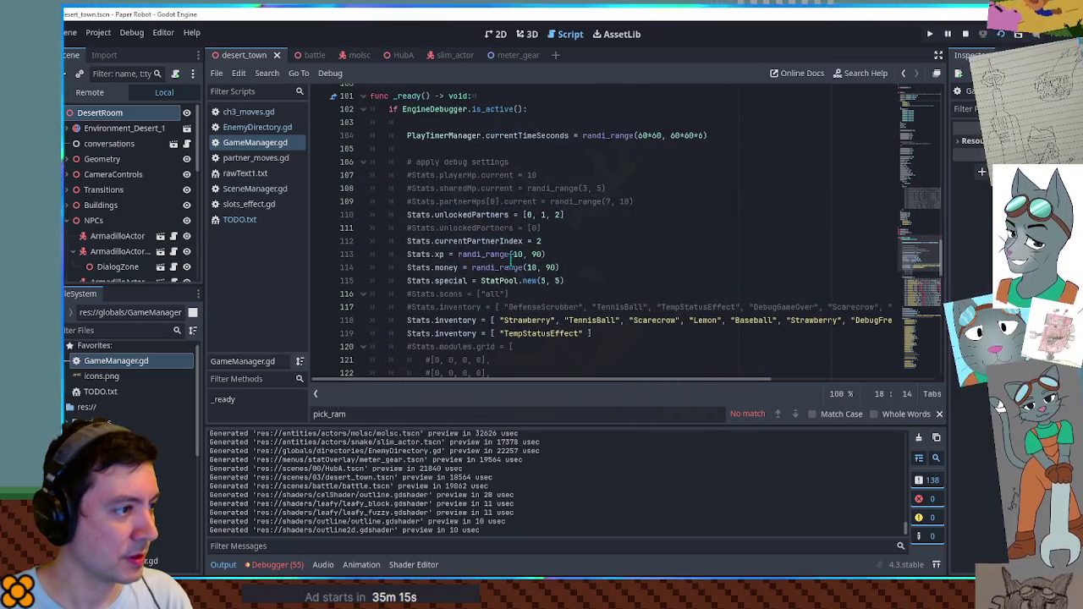
pyautogui.doubleClick(538, 241)
pyautogui.write('0')
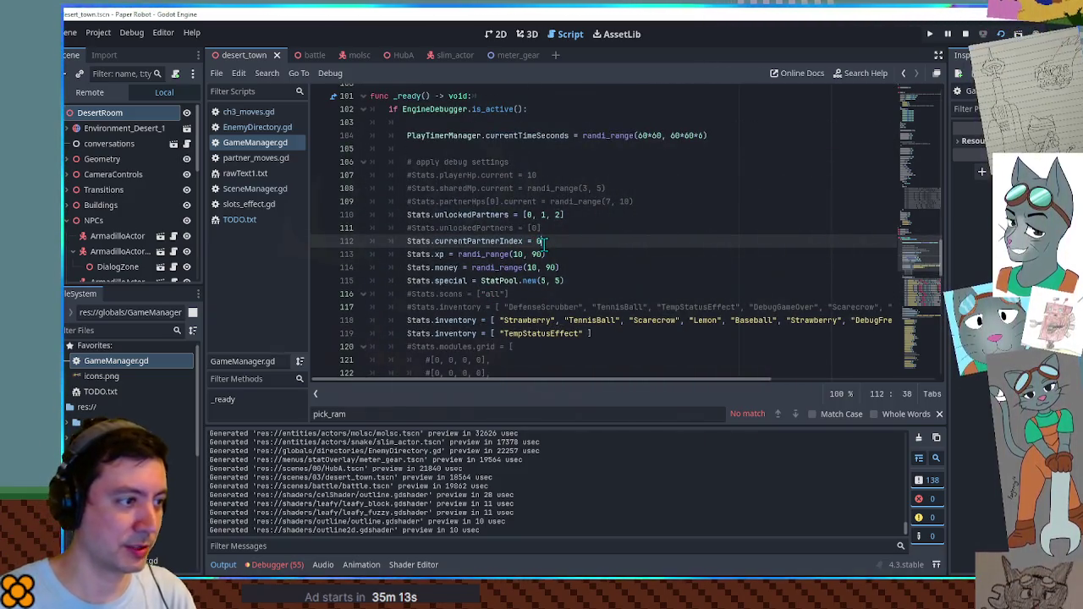
pyautogui.hotkey('ctrl', 's')
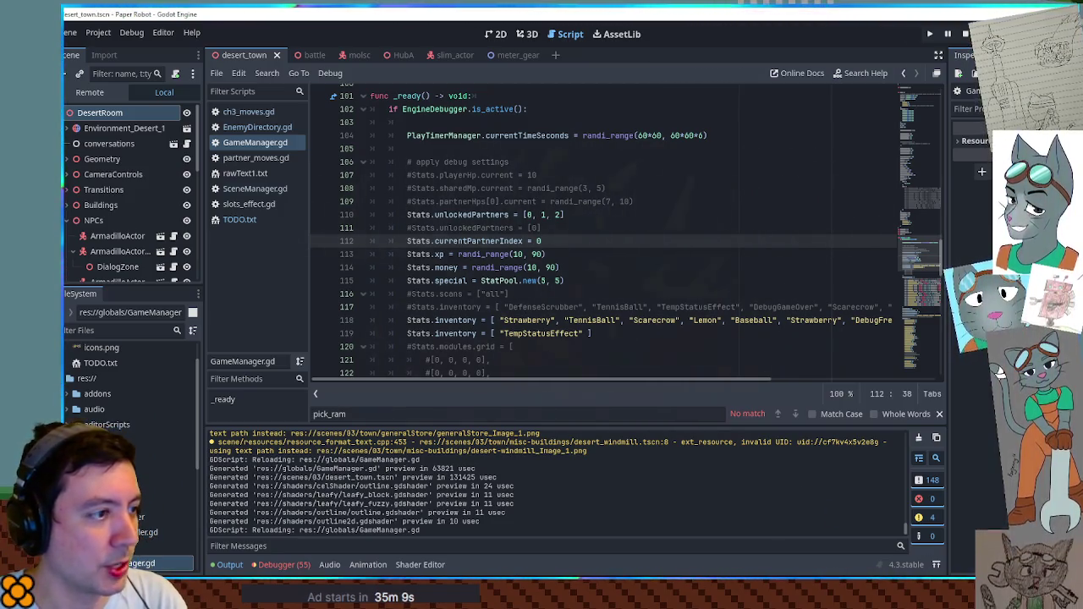
pyautogui.press('F5')
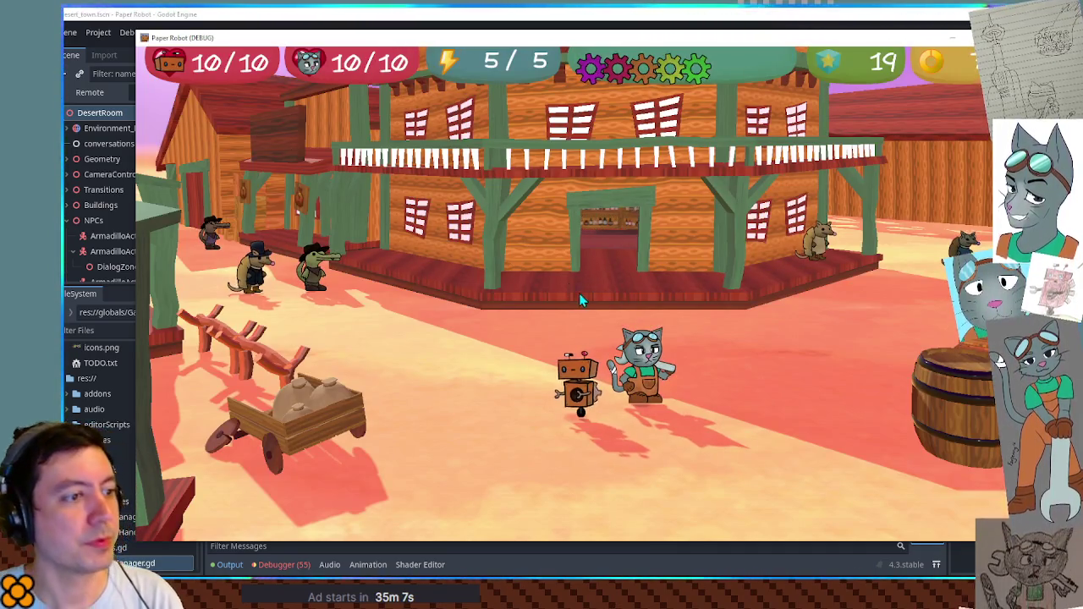
# Walk the robot right, open the debug panel with F1, and switch to Set Values.
pyautogui.press('d')
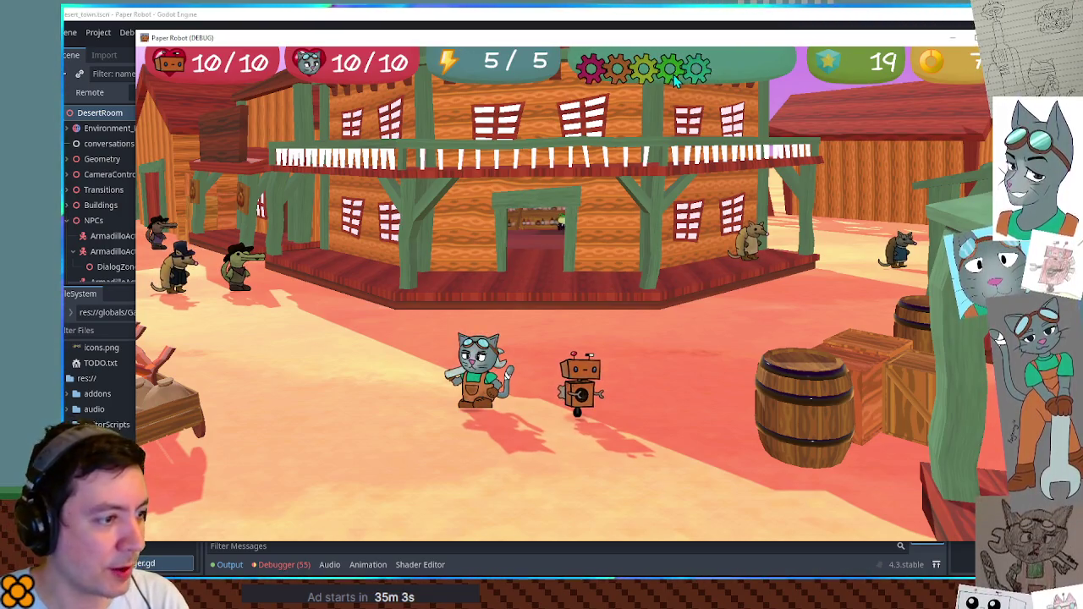
pyautogui.press('F1')
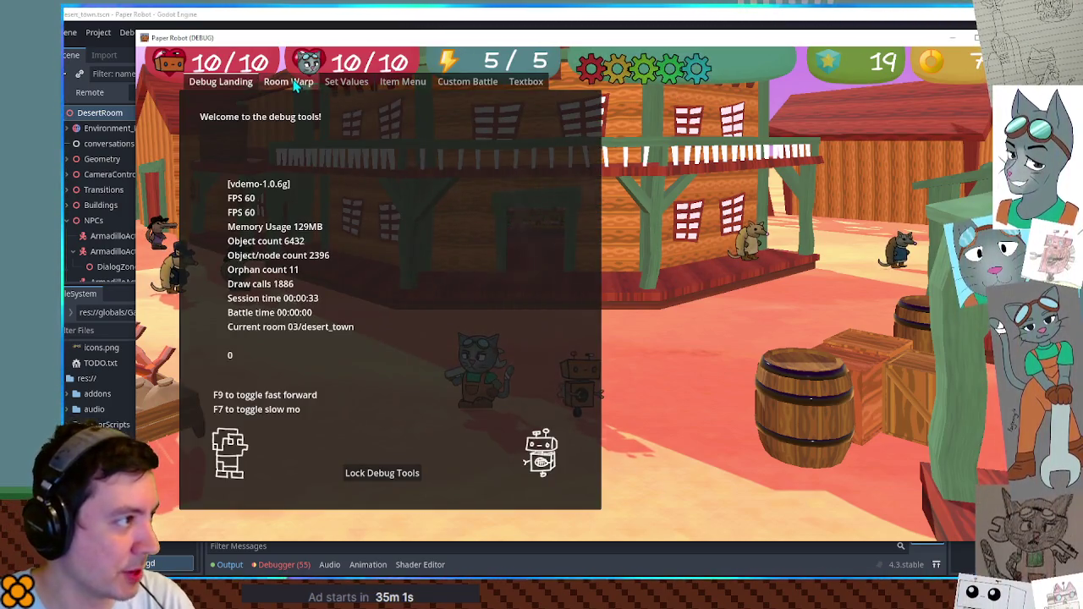
pyautogui.click(346, 82)
# Change Gear power to 1 in the debug Set Values panel, then hide the panel.
pyautogui.click(323, 152)
pyautogui.press('BackSpace')
pyautogui.write('1')
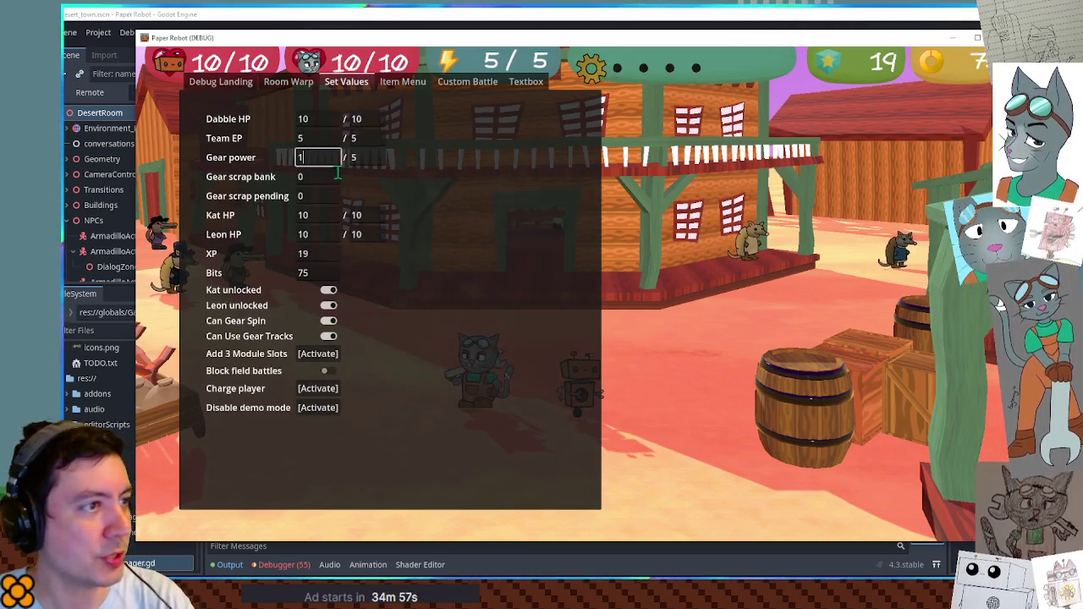
pyautogui.press('F1')
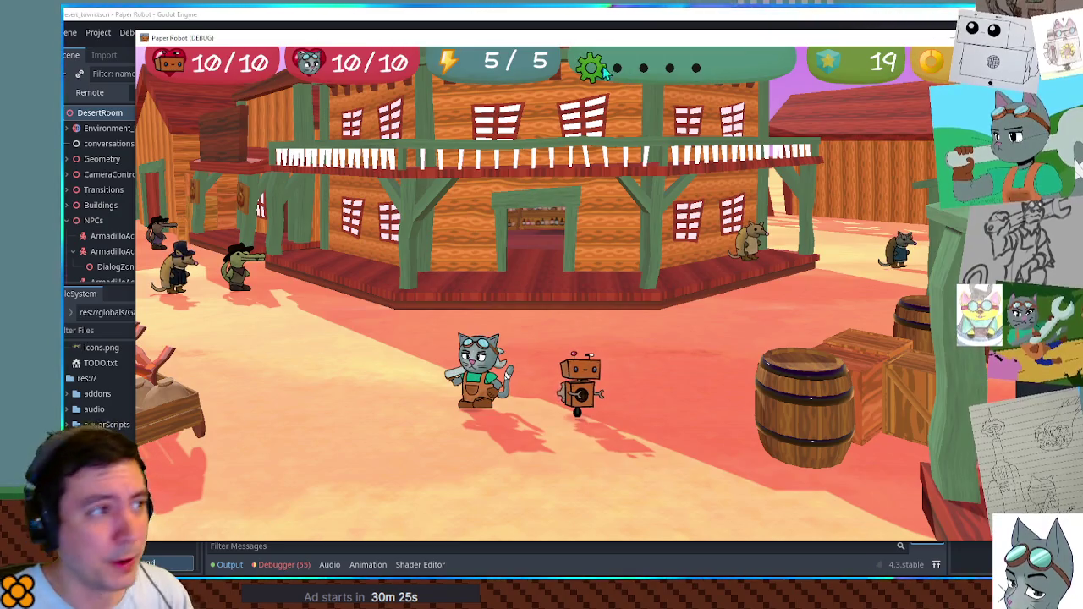
# Set Gear scrap pending to 350 in the debug values, then stop the game and return to GameManager.gd.
pyautogui.press('`')
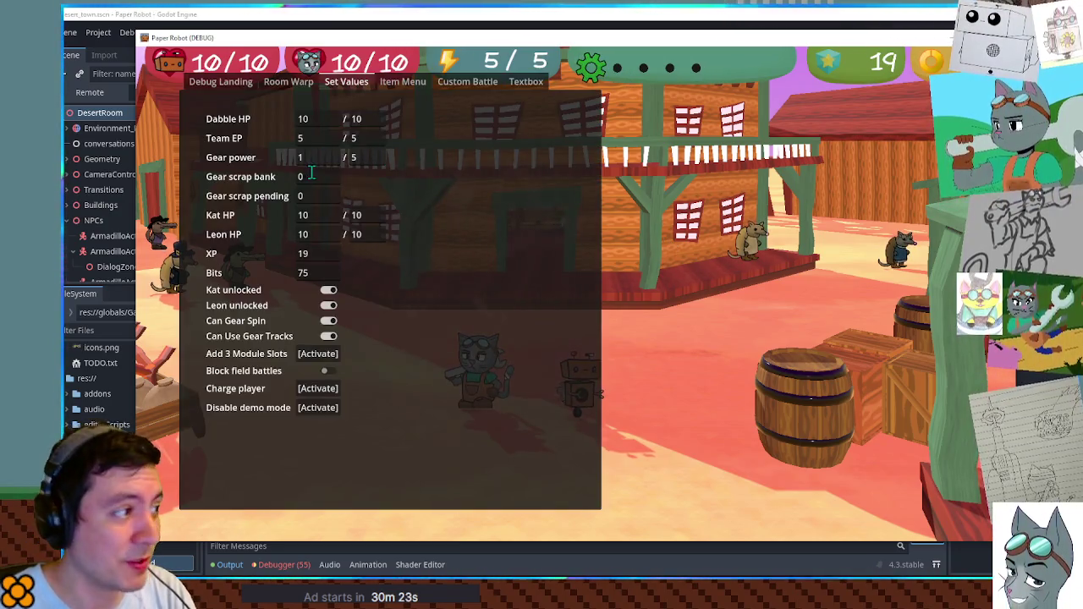
pyautogui.click(317, 196)
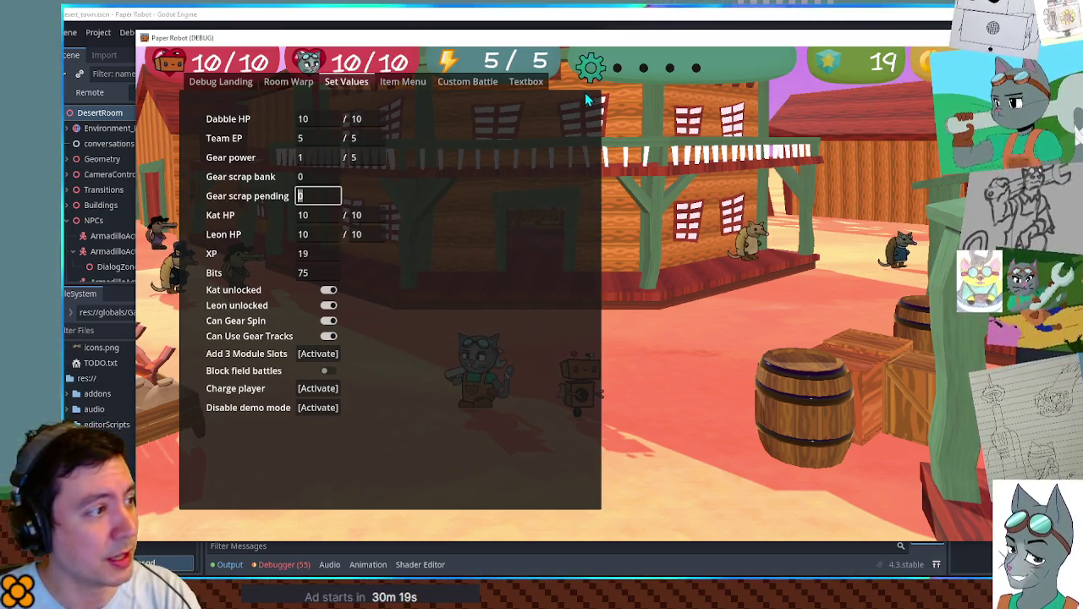
pyautogui.write('350')
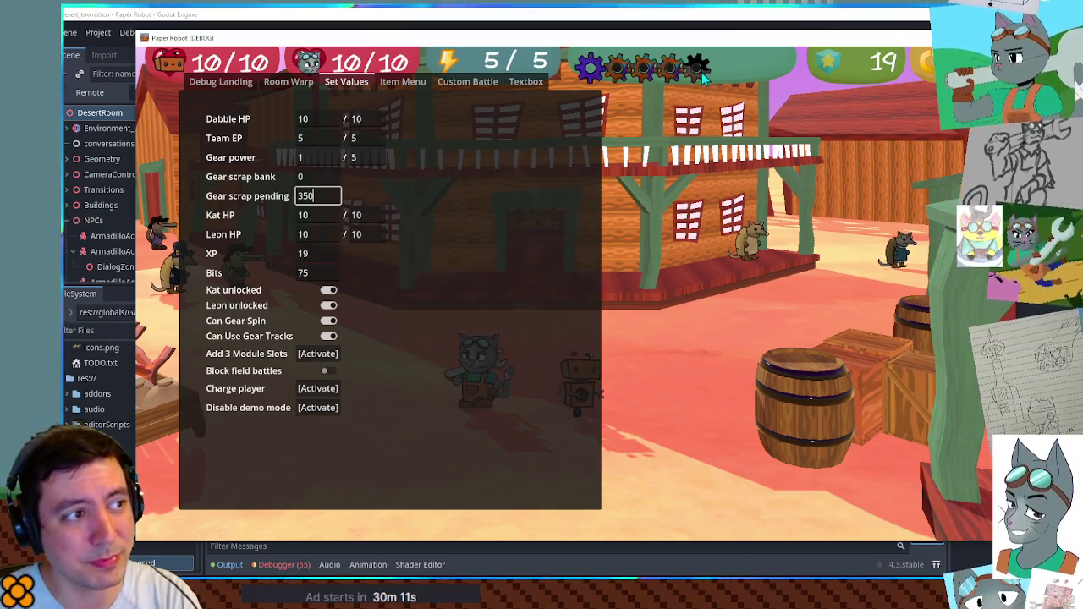
pyautogui.hotkey('ctrl', 'a')
pyautogui.write('0')
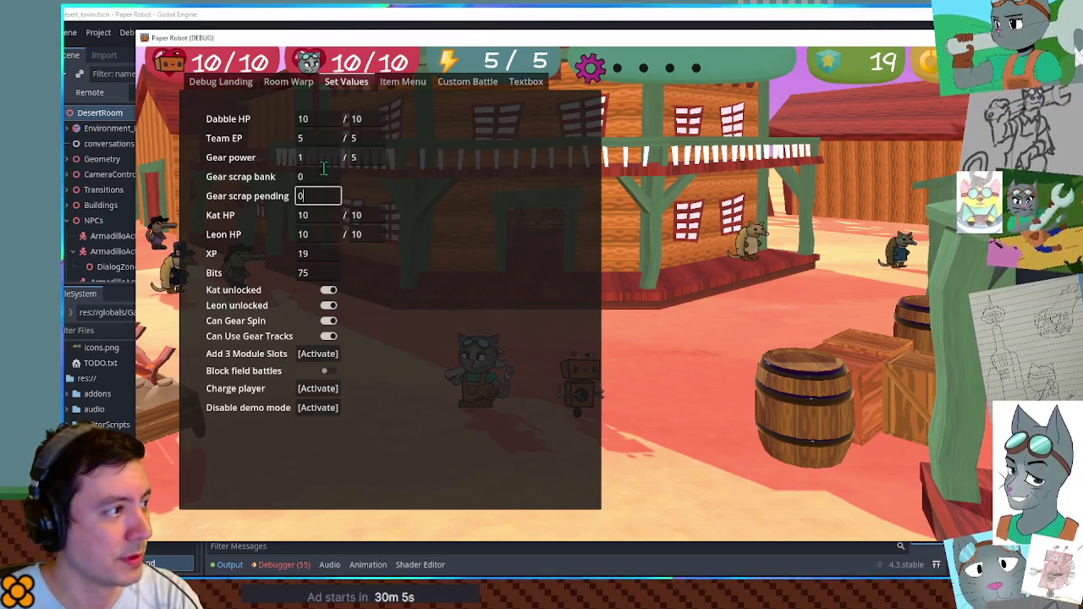
pyautogui.write('350')
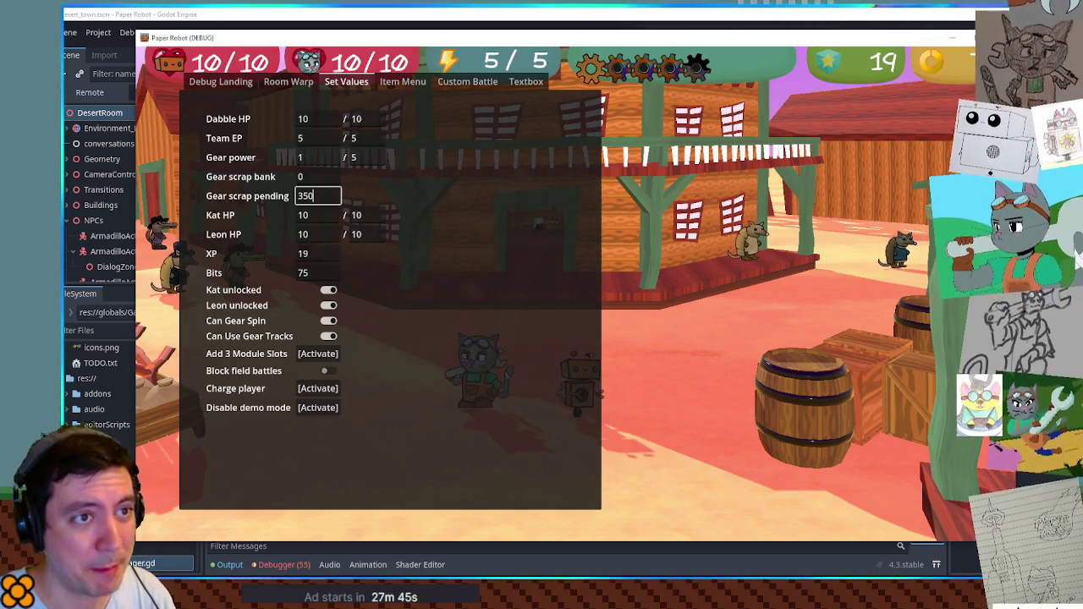
pyautogui.hotkey('alt', 'Tab')
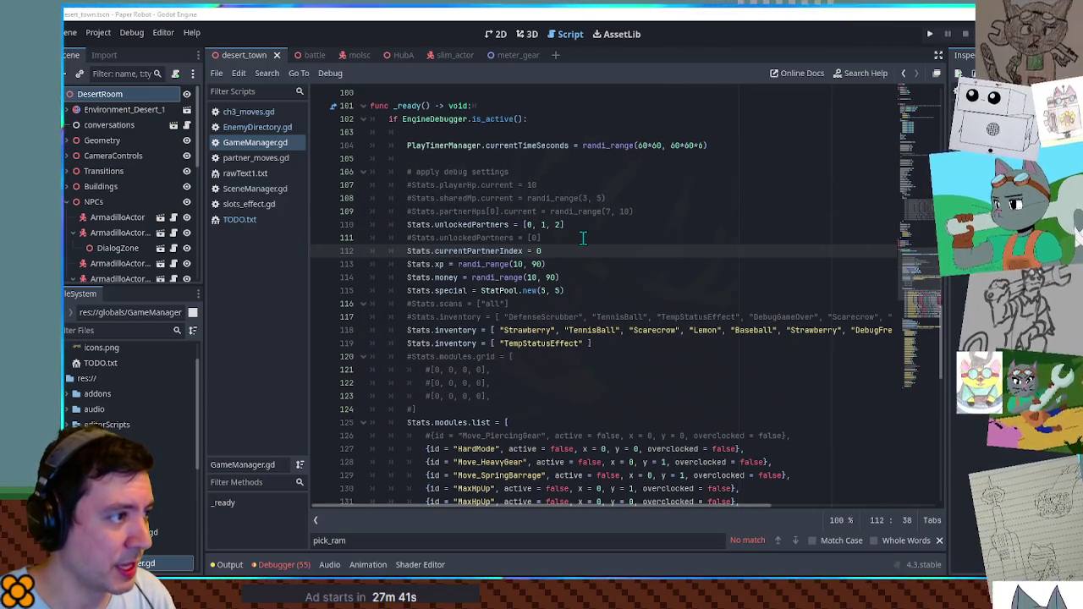
# Scroll GameManager.gd up via the minimap to the level, xp and money declarations around lines 26–58.
pyautogui.click(927, 214)
pyautogui.moveTo(926, 214)
pyautogui.mouseDown()
pyautogui.moveTo(922, 127)
pyautogui.moveTo(928, 171)
pyautogui.mouseUp()
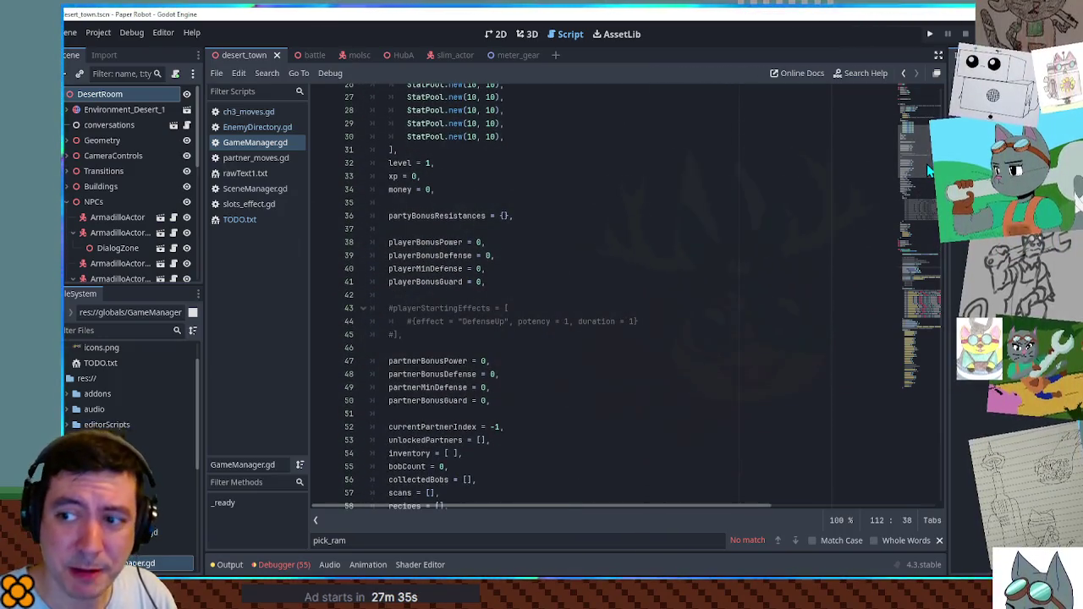